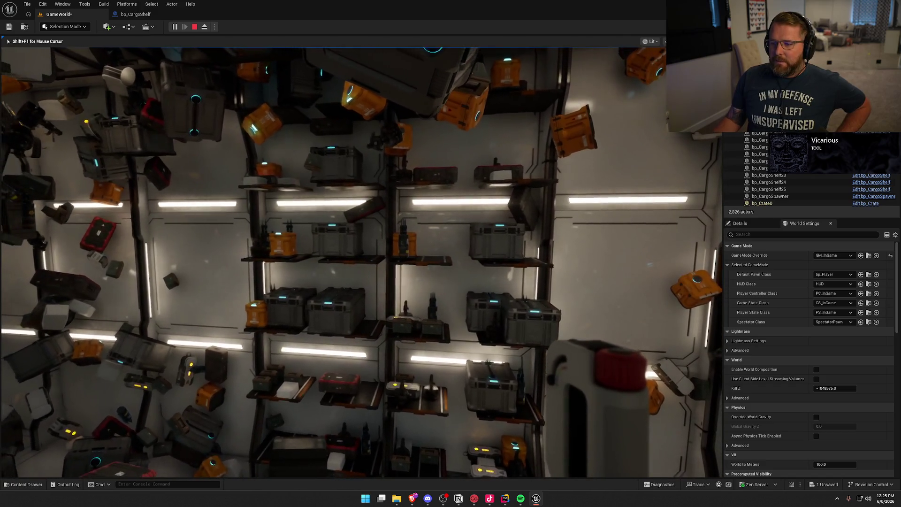
End the play-test, briefly search 'ca' in Windows, then move the view around the shelf wall.
{"action": "key", "text": "Escape"}
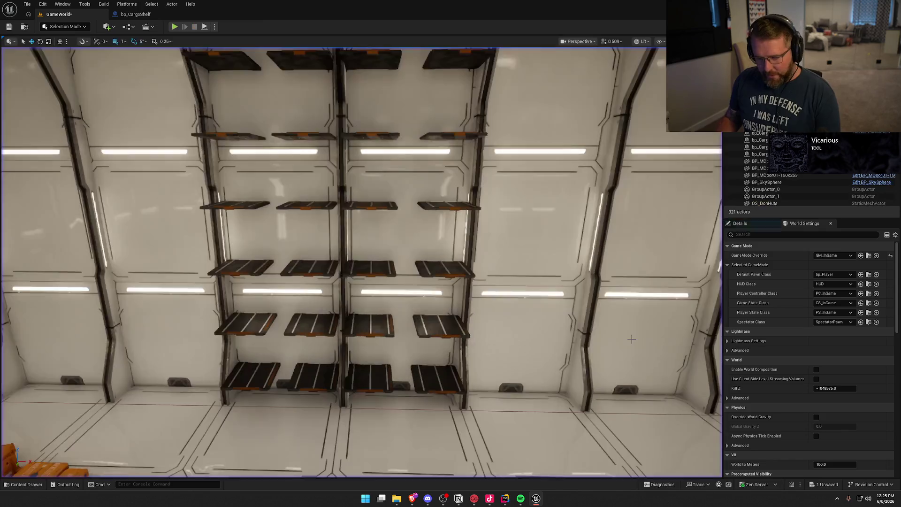
{"action": "key", "text": "super"}
{"action": "type", "text": "ca"}
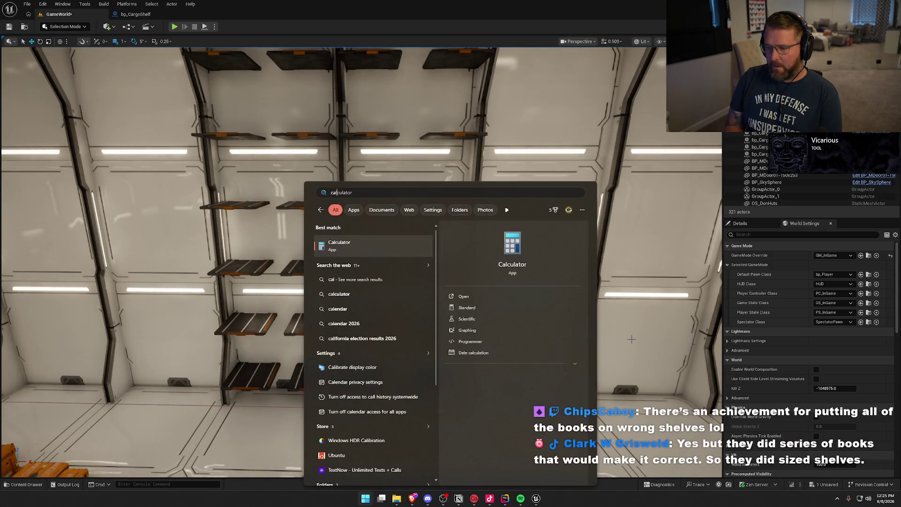
{"action": "key", "text": "Escape"}
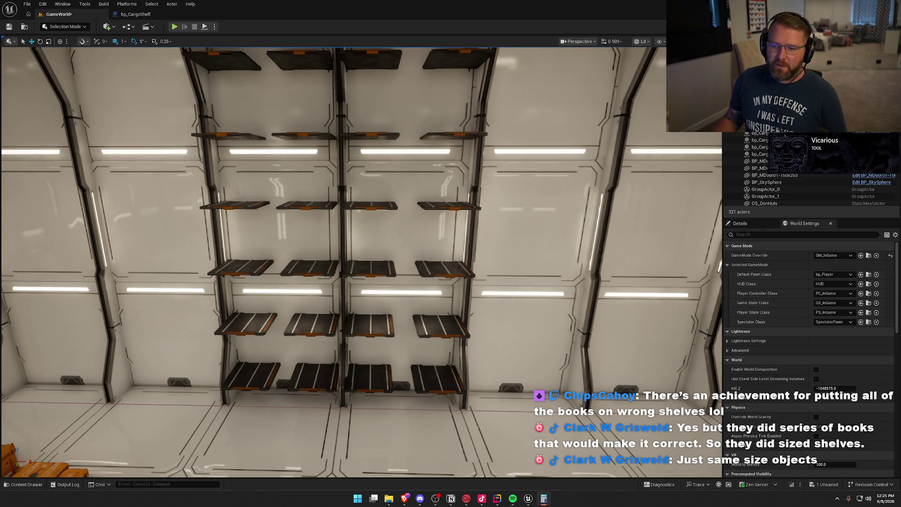
{"action": "key", "text": "s"}
{"action": "key", "text": "w"}
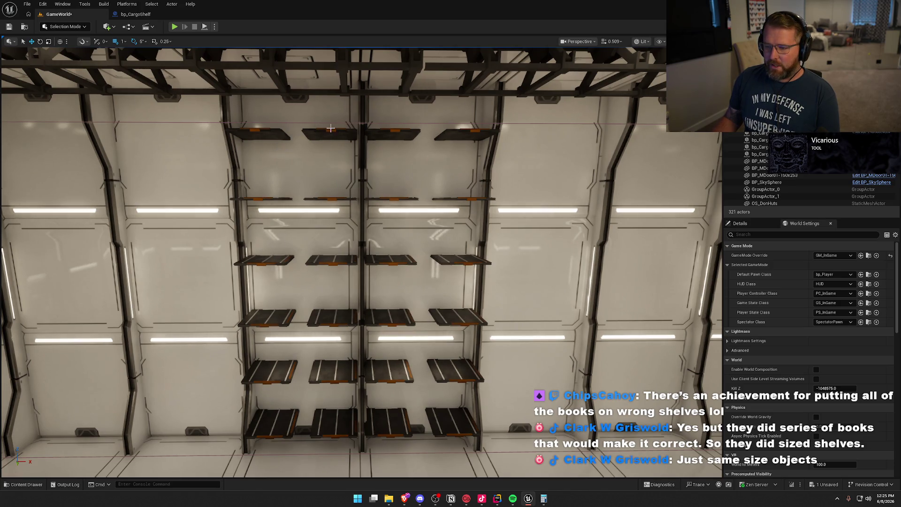
{"action": "left_click_drag", "start_coordinate": [271, 436], "coordinate": [213, 459]}
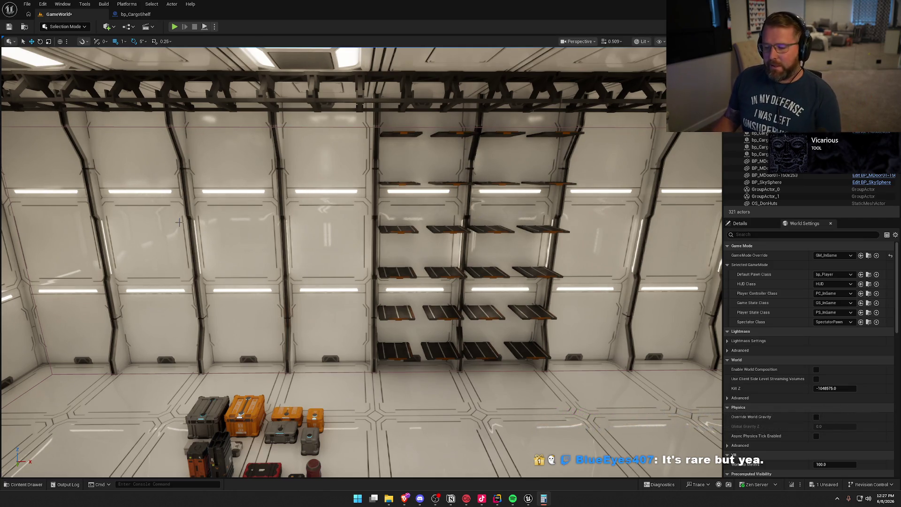
{"action": "key", "text": "f"}
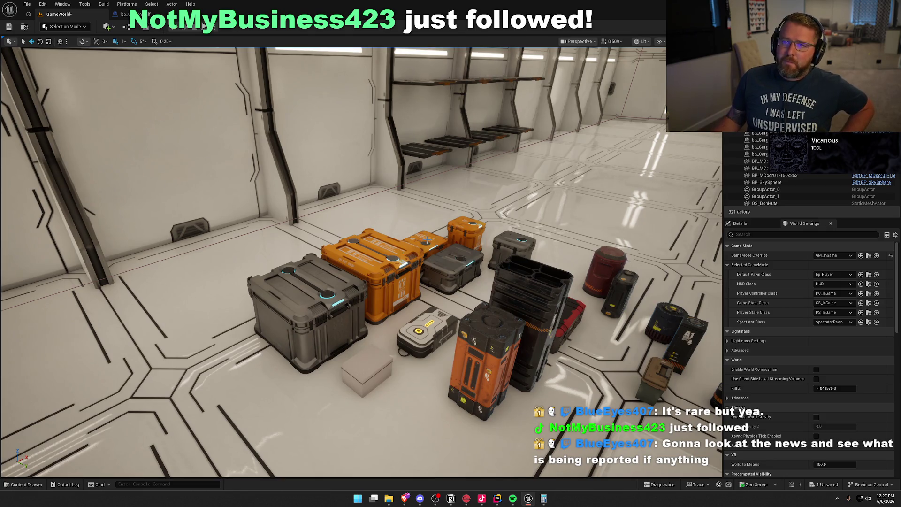
{"action": "left_click", "coordinate": [384, 272]}
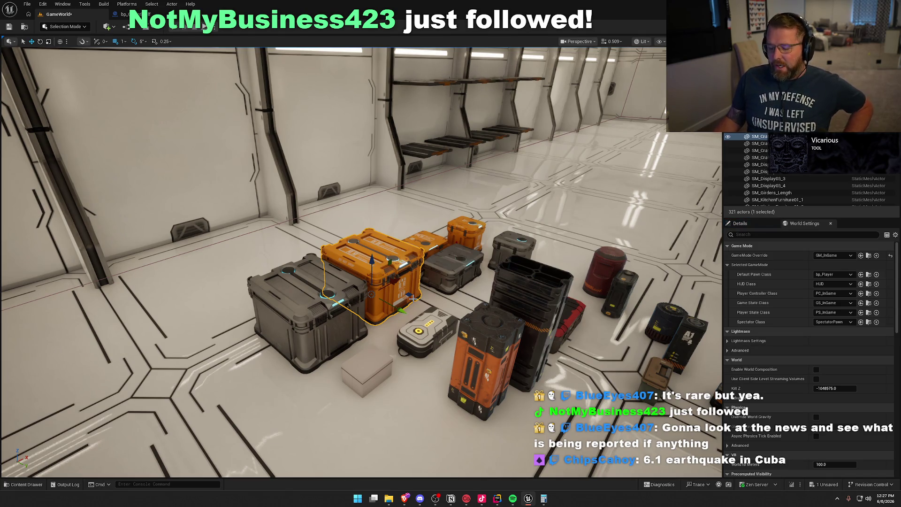
{"action": "mouse_move", "coordinate": [384, 273]}
{"action": "left_mouse_down"}
{"action": "mouse_move", "coordinate": [384, 291]}
{"action": "mouse_move", "coordinate": [423, 212]}
{"action": "left_mouse_up"}
{"action": "mouse_move", "coordinate": [440, 297]}
{"action": "left_mouse_down"}
{"action": "mouse_move", "coordinate": [423, 328]}
{"action": "mouse_move", "coordinate": [440, 297]}
{"action": "mouse_move", "coordinate": [343, 277]}
{"action": "mouse_move", "coordinate": [366, 263]}
{"action": "mouse_move", "coordinate": [338, 258]}
{"action": "mouse_move", "coordinate": [371, 127]}
{"action": "left_mouse_up"}
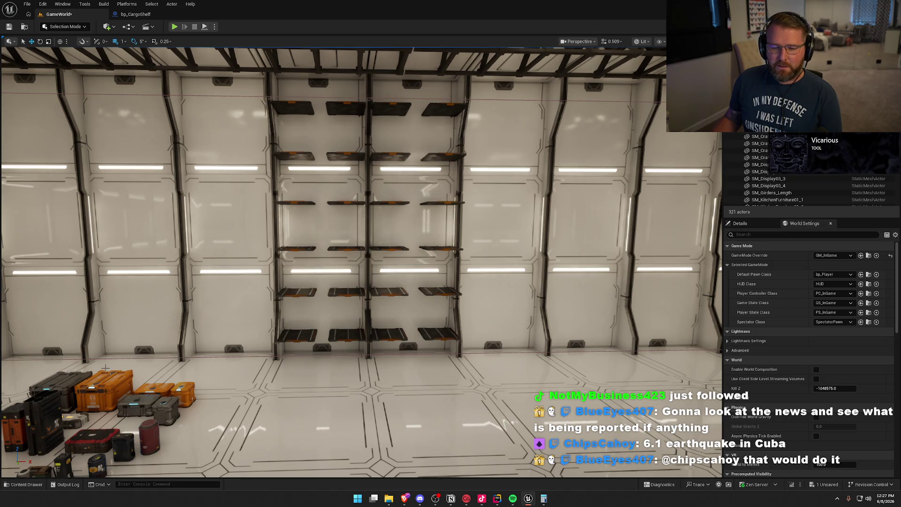
{"action": "mouse_move", "coordinate": [181, 363]}
{"action": "left_mouse_down"}
{"action": "mouse_move", "coordinate": [186, 401]}
{"action": "mouse_move", "coordinate": [249, 224]}
{"action": "left_mouse_up"}
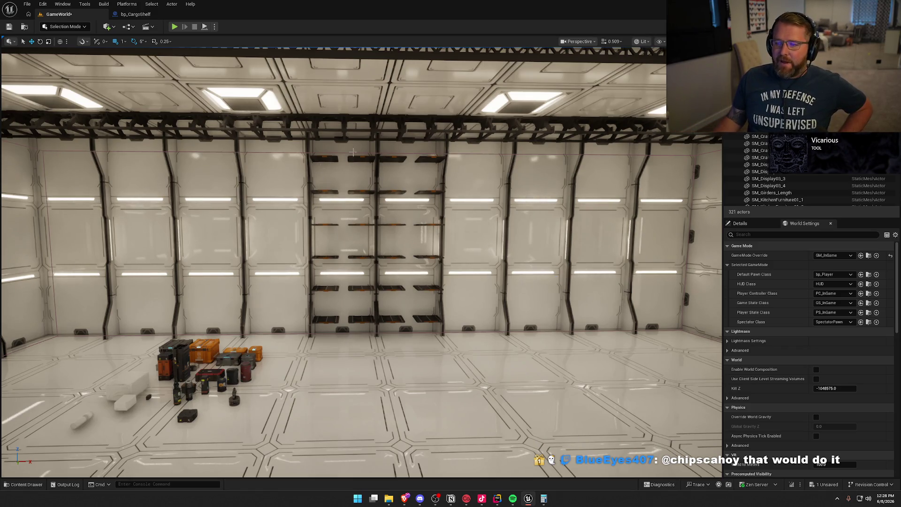
{"action": "left_click", "coordinate": [182, 357]}
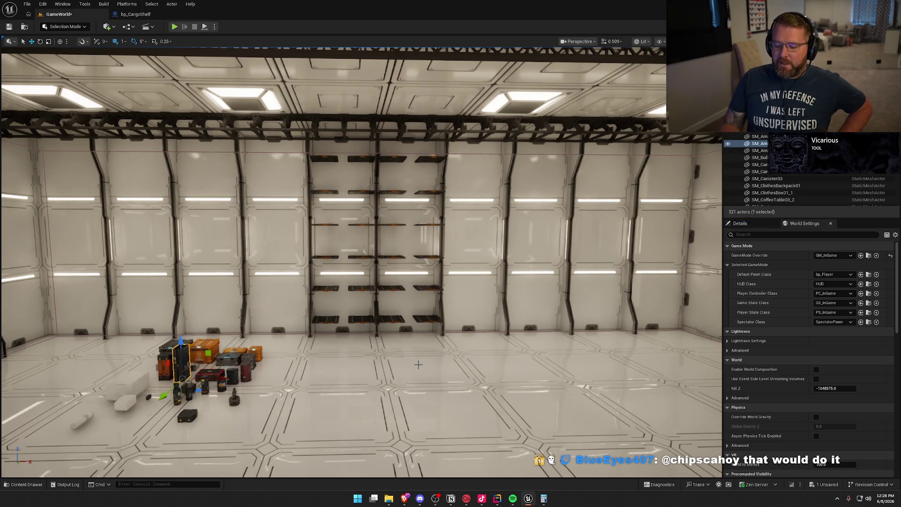
{"action": "key", "text": "Escape"}
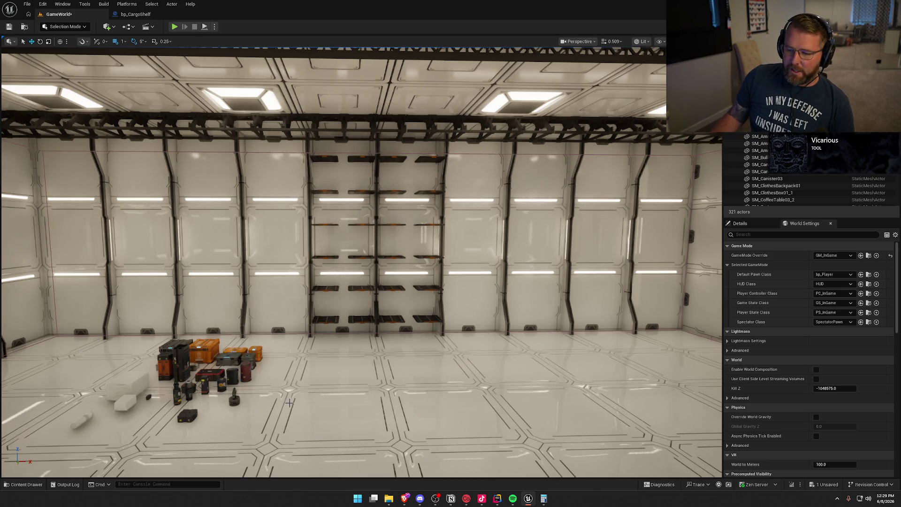
{"action": "left_click", "coordinate": [210, 351]}
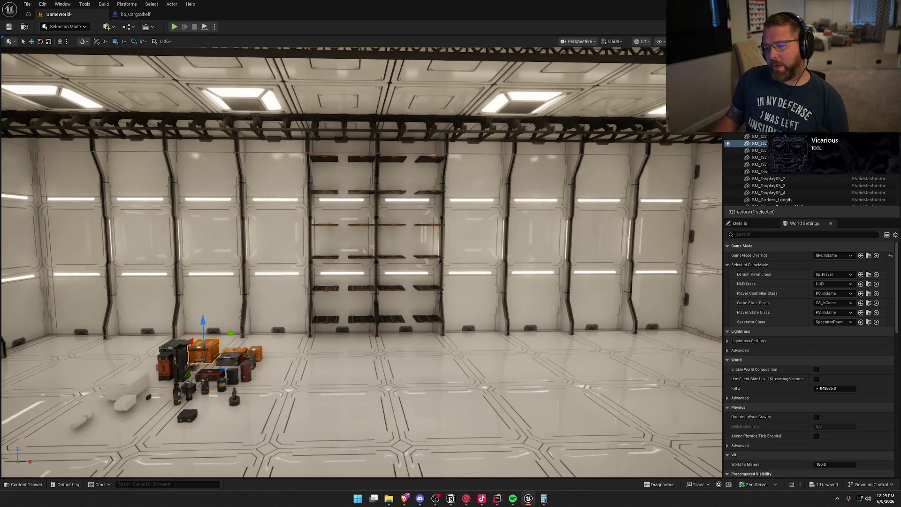
{"action": "left_click_drag", "start_coordinate": [268, 301], "coordinate": [201, 294]}
{"action": "mouse_move", "coordinate": [322, 281]}
{"action": "left_mouse_down"}
{"action": "mouse_move", "coordinate": [322, 301]}
{"action": "mouse_move", "coordinate": [322, 281]}
{"action": "left_mouse_up"}
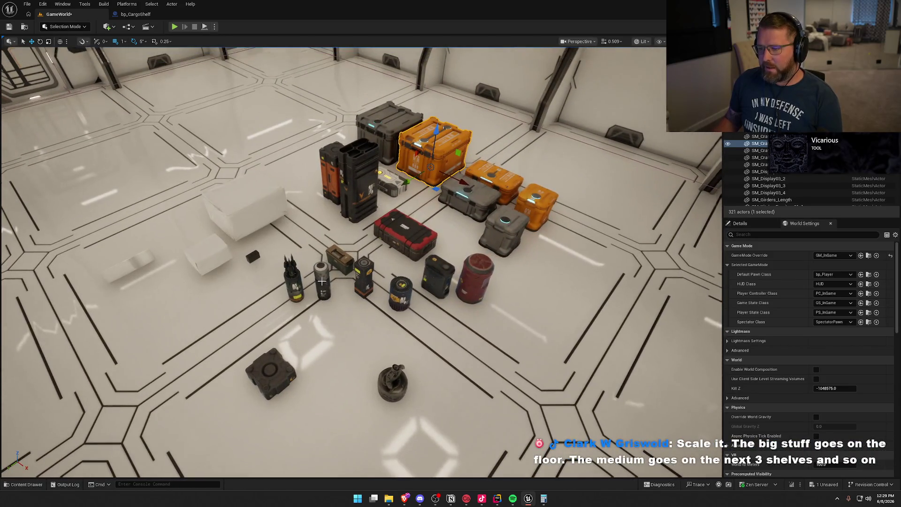
{"action": "key", "text": "Escape"}
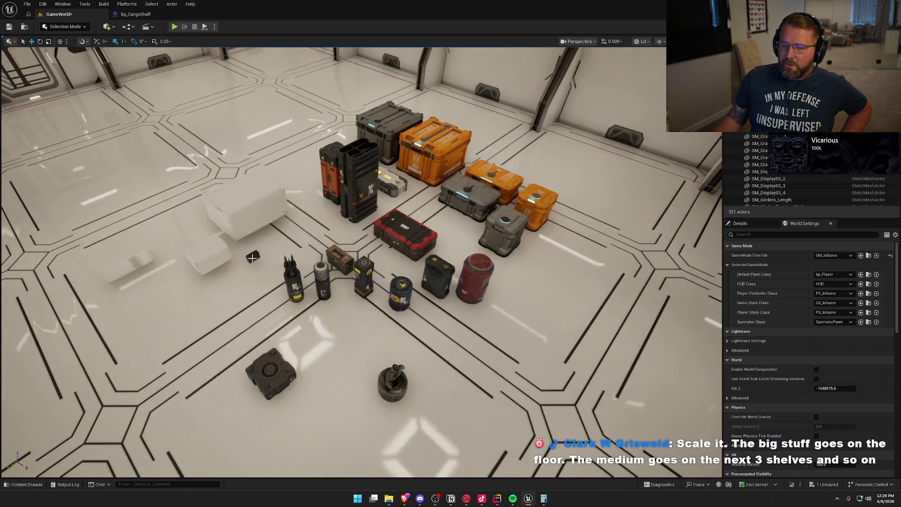
{"action": "left_click", "coordinate": [254, 257]}
{"action": "key", "text": "f"}
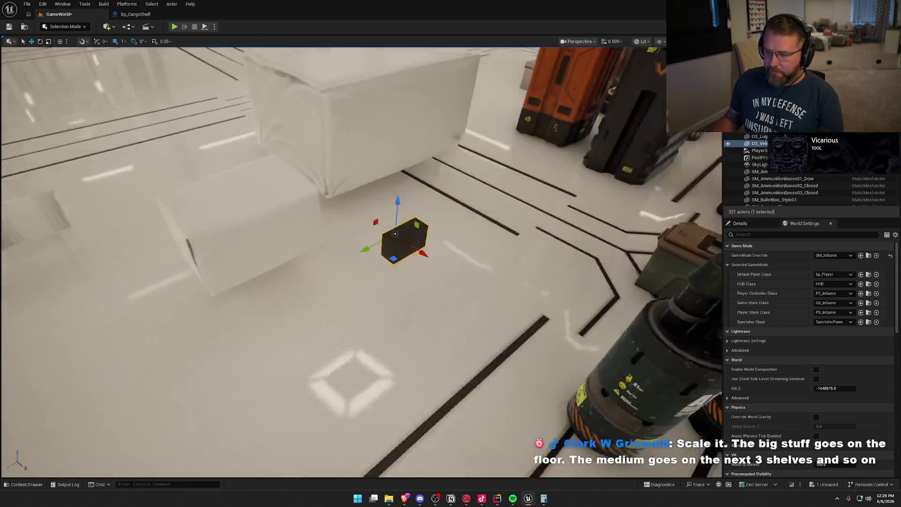
{"action": "mouse_move", "coordinate": [404, 239]}
{"action": "left_mouse_down"}
{"action": "mouse_move", "coordinate": [395, 256]}
{"action": "mouse_move", "coordinate": [362, 256]}
{"action": "mouse_move", "coordinate": [446, 270]}
{"action": "mouse_move", "coordinate": [337, 188]}
{"action": "mouse_move", "coordinate": [357, 225]}
{"action": "mouse_move", "coordinate": [371, 207]}
{"action": "mouse_move", "coordinate": [382, 274]}
{"action": "left_mouse_up"}
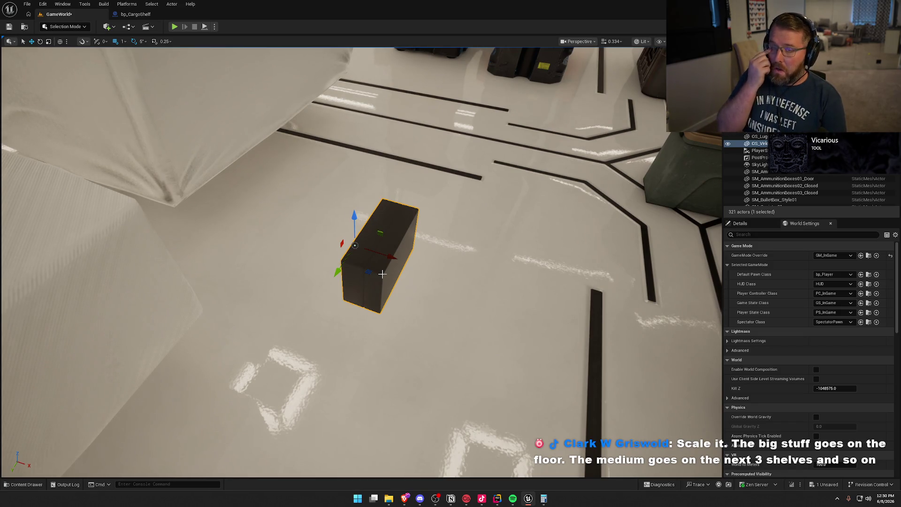
{"action": "mouse_move", "coordinate": [382, 275]}
{"action": "left_mouse_down"}
{"action": "mouse_move", "coordinate": [382, 319]}
{"action": "mouse_move", "coordinate": [347, 305]}
{"action": "mouse_move", "coordinate": [329, 271]}
{"action": "mouse_move", "coordinate": [506, 236]}
{"action": "left_mouse_up"}
{"action": "left_click", "coordinate": [328, 271]}
{"action": "left_click", "coordinate": [506, 236]}
{"action": "left_click", "coordinate": [372, 187]}
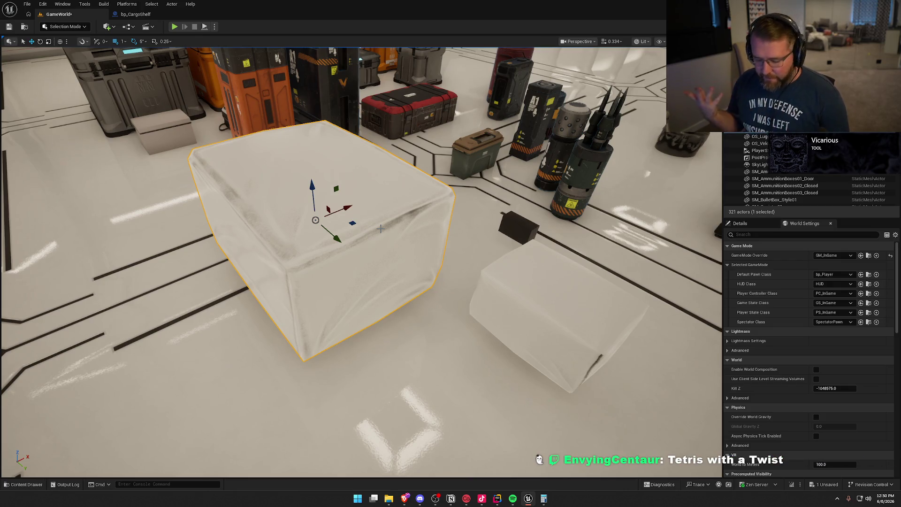
{"action": "scroll", "coordinate": [333, 263], "scroll_direction": "down", "scroll_amount": 10}
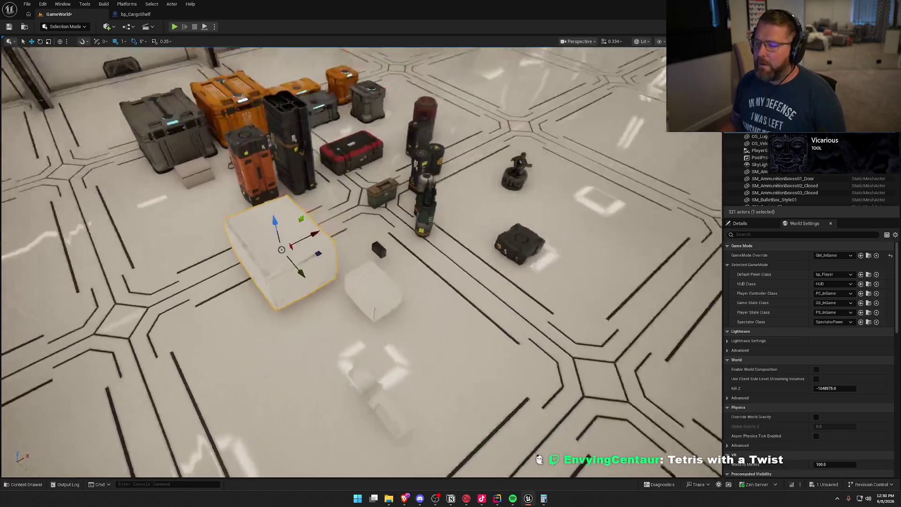
{"action": "key", "text": "f"}
{"action": "scroll", "coordinate": [314, 281], "scroll_direction": "down", "scroll_amount": 10}
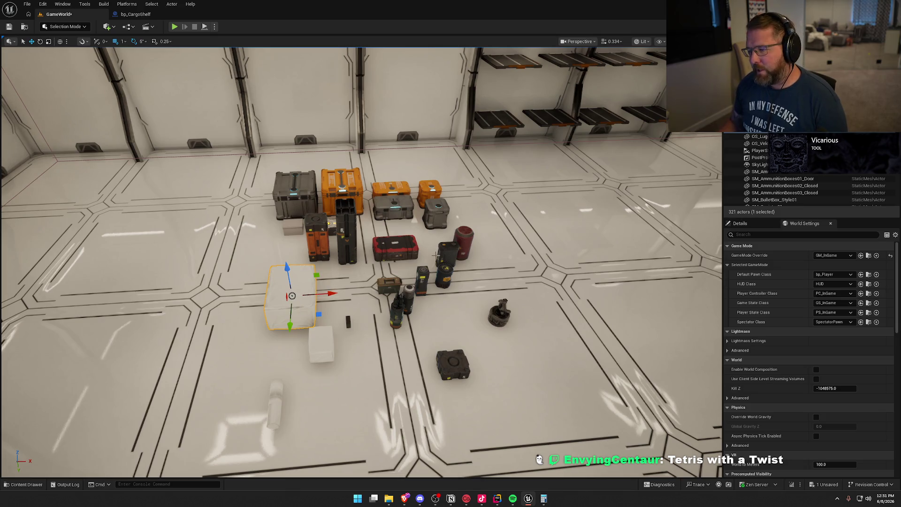
{"action": "mouse_move", "coordinate": [435, 256]}
{"action": "left_mouse_down"}
{"action": "mouse_move", "coordinate": [436, 329]}
{"action": "mouse_move", "coordinate": [423, 226]}
{"action": "mouse_move", "coordinate": [418, 244]}
{"action": "mouse_move", "coordinate": [417, 178]}
{"action": "mouse_move", "coordinate": [418, 300]}
{"action": "mouse_move", "coordinate": [409, 300]}
{"action": "left_mouse_up"}
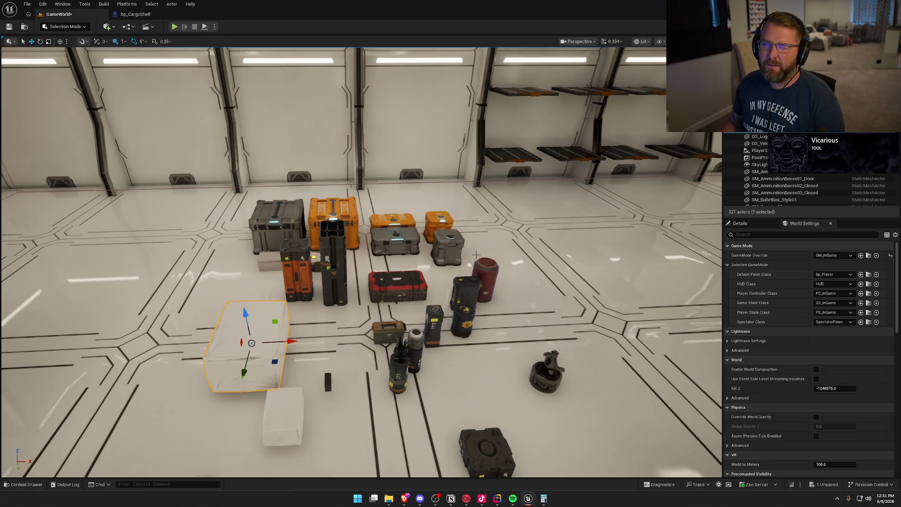
{"action": "left_click_drag", "start_coordinate": [476, 254], "coordinate": [476, 296]}
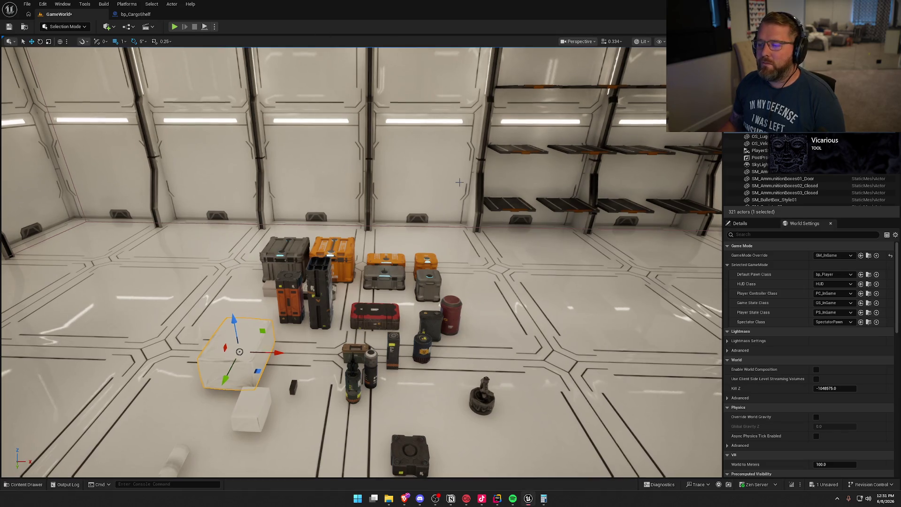
{"action": "mouse_move", "coordinate": [477, 194]}
{"action": "left_mouse_down"}
{"action": "mouse_move", "coordinate": [512, 244]}
{"action": "mouse_move", "coordinate": [437, 185]}
{"action": "left_mouse_up"}
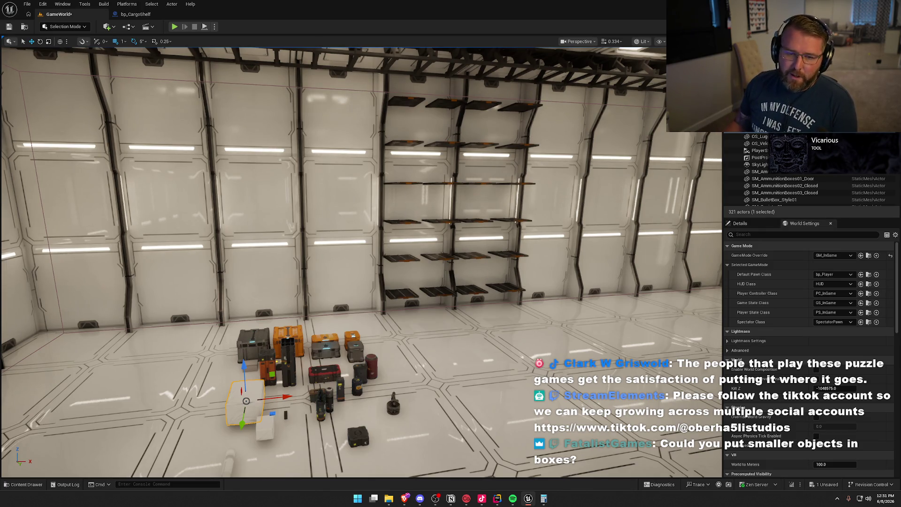
{"action": "scroll", "coordinate": [479, 371], "scroll_direction": "up", "scroll_amount": 3}
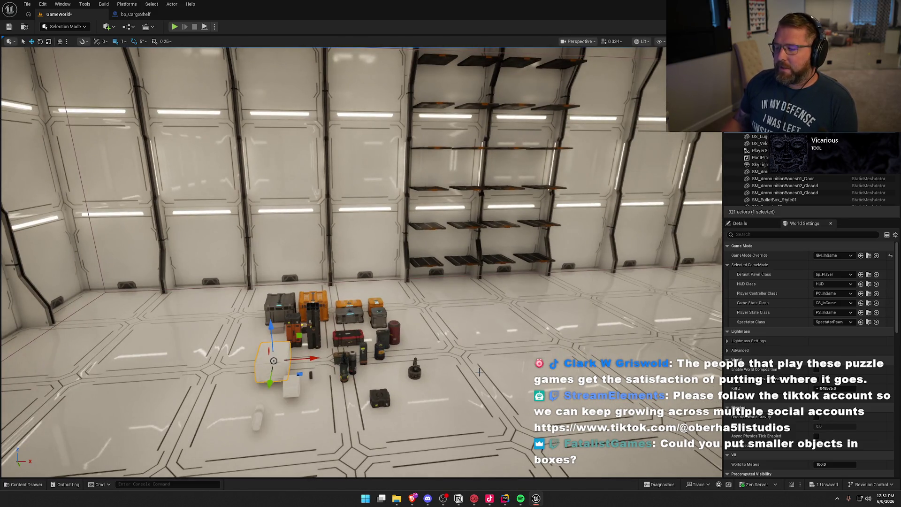
{"action": "left_click", "coordinate": [424, 261]}
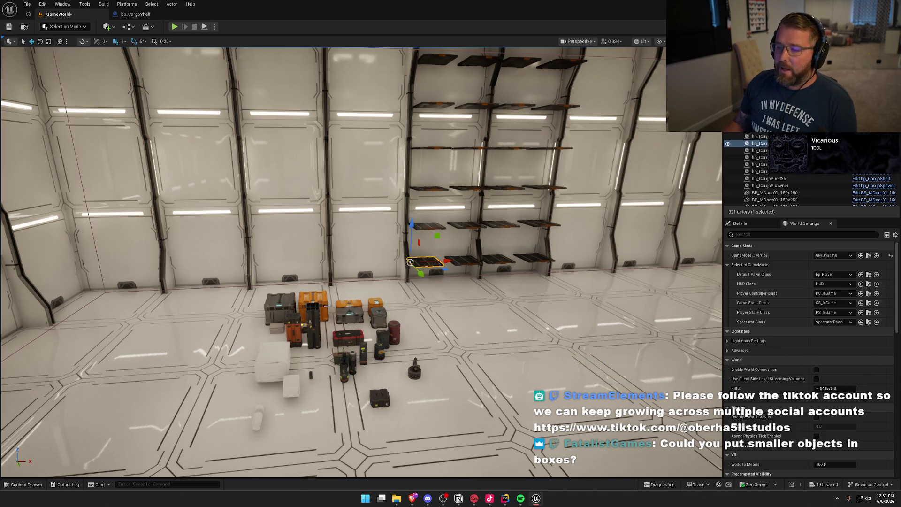
{"action": "scroll", "coordinate": [448, 310], "scroll_direction": "up", "scroll_amount": 10}
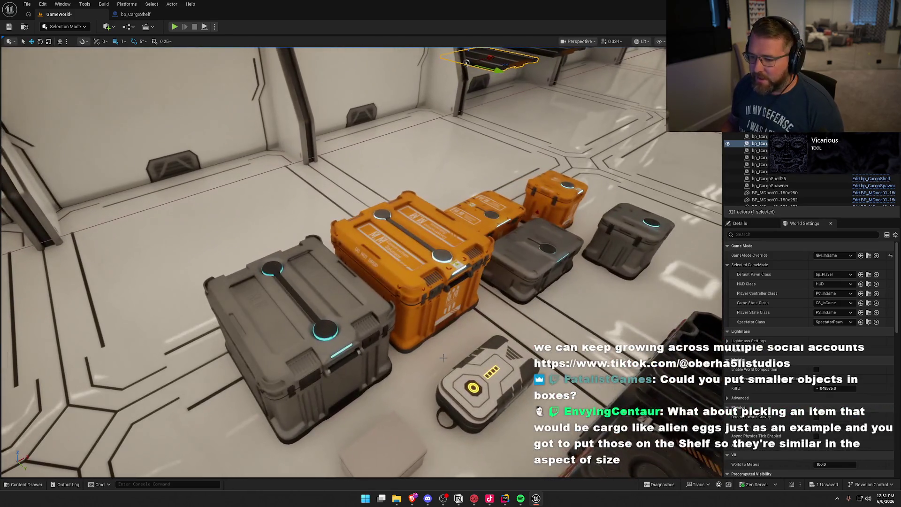
{"action": "left_click", "coordinate": [439, 342]}
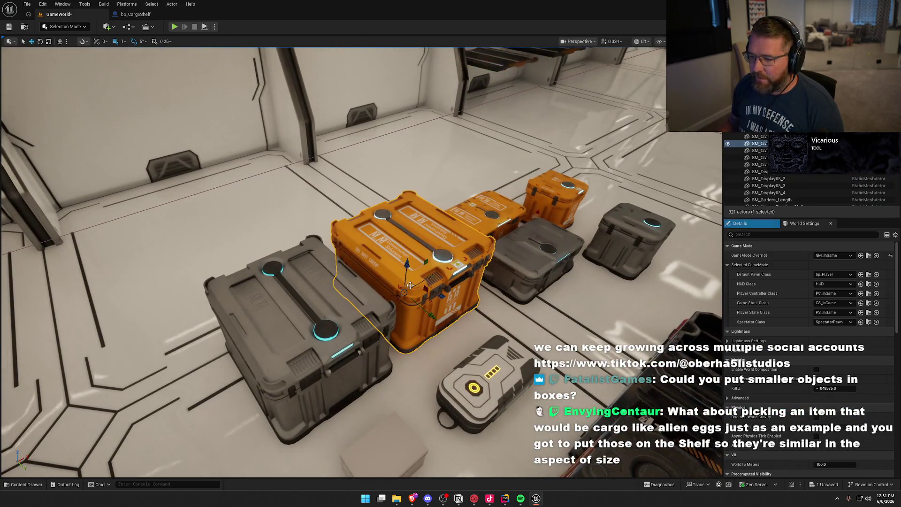
{"action": "scroll", "coordinate": [423, 310], "scroll_direction": "up", "scroll_amount": 5}
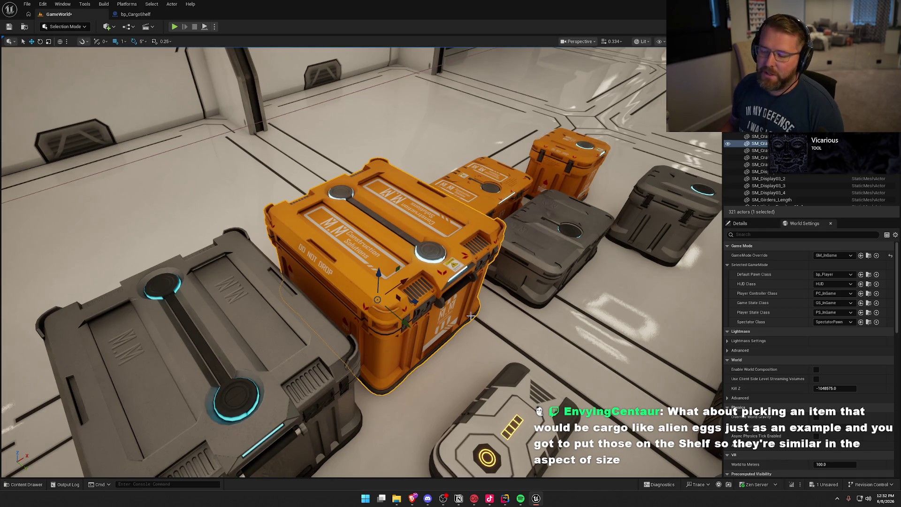
{"action": "scroll", "coordinate": [482, 312], "scroll_direction": "down", "scroll_amount": 8}
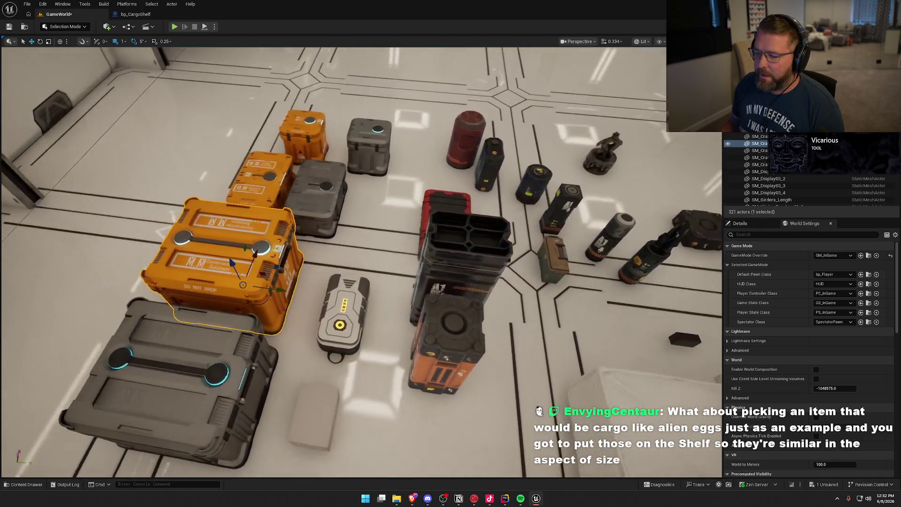
{"action": "scroll", "coordinate": [481, 312], "scroll_direction": "down", "scroll_amount": 4}
{"action": "mouse_move", "coordinate": [481, 312]}
{"action": "left_mouse_down"}
{"action": "mouse_move", "coordinate": [376, 310]}
{"action": "mouse_move", "coordinate": [360, 192]}
{"action": "left_mouse_up"}
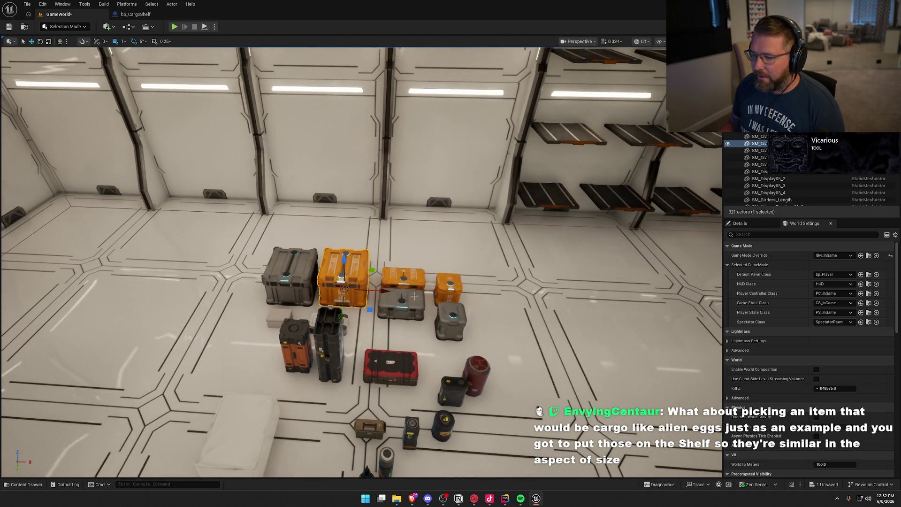
{"action": "left_click", "coordinate": [479, 273]}
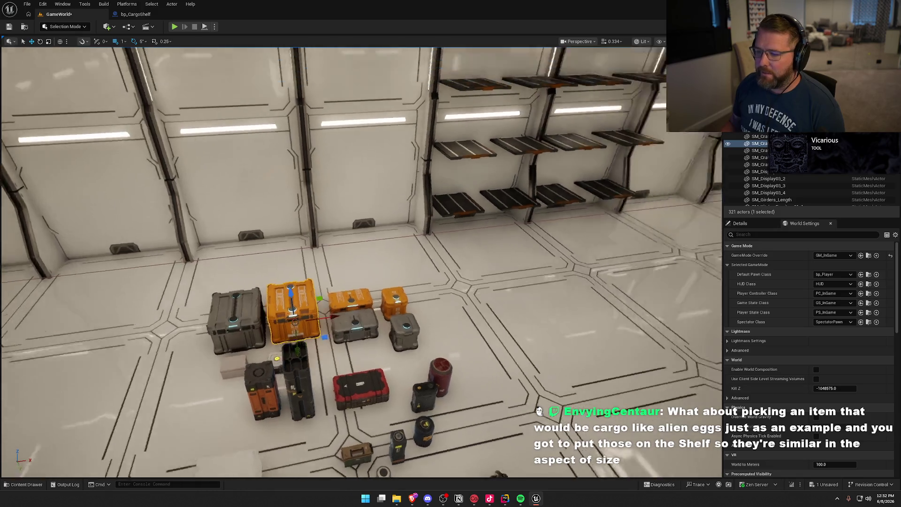
{"action": "mouse_move", "coordinate": [479, 274]}
{"action": "left_mouse_down"}
{"action": "mouse_move", "coordinate": [526, 274]}
{"action": "mouse_move", "coordinate": [479, 274]}
{"action": "left_mouse_up"}
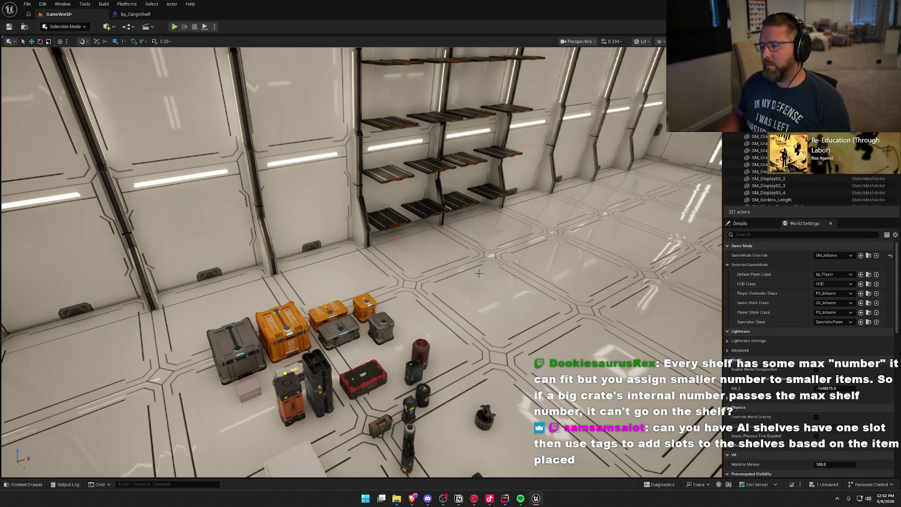
{"action": "mouse_move", "coordinate": [478, 273]}
{"action": "left_mouse_down"}
{"action": "mouse_move", "coordinate": [404, 277]}
{"action": "mouse_move", "coordinate": [393, 286]}
{"action": "mouse_move", "coordinate": [488, 291]}
{"action": "mouse_move", "coordinate": [448, 326]}
{"action": "left_mouse_up"}
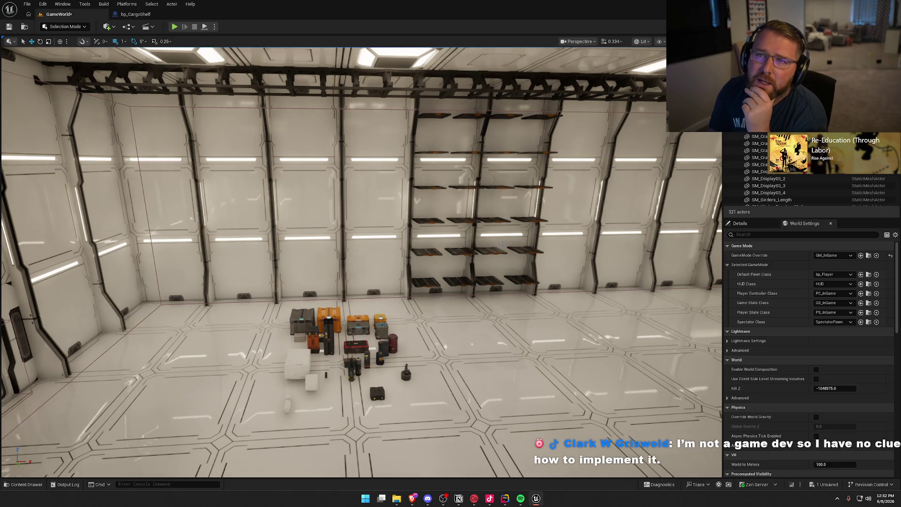
{"action": "mouse_move", "coordinate": [356, 258]}
{"action": "left_mouse_down"}
{"action": "mouse_move", "coordinate": [357, 282]}
{"action": "mouse_move", "coordinate": [393, 282]}
{"action": "mouse_move", "coordinate": [393, 296]}
{"action": "left_mouse_up"}
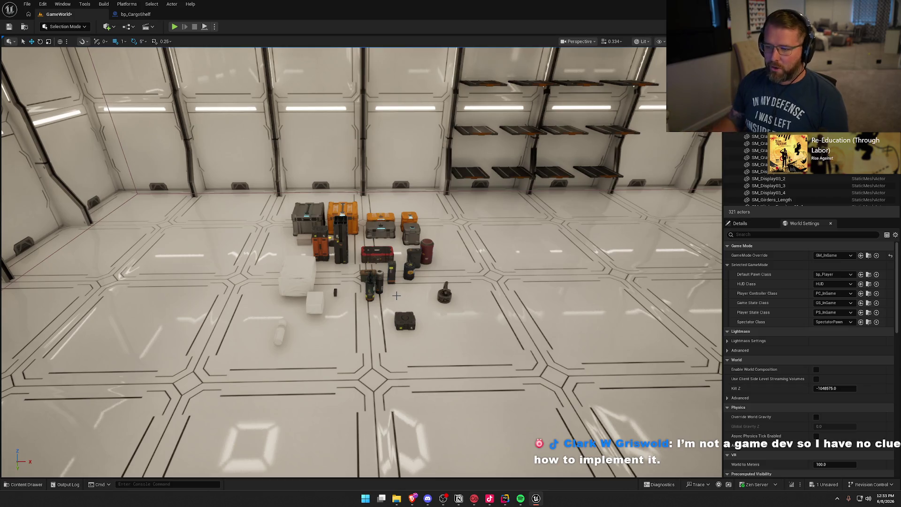
{"action": "left_click_drag", "start_coordinate": [397, 295], "coordinate": [397, 232]}
Duplicate the grey crate at the row's left end, placing the copy to its left.
{"action": "left_click", "coordinate": [207, 282]}
{"action": "key", "text": "f"}
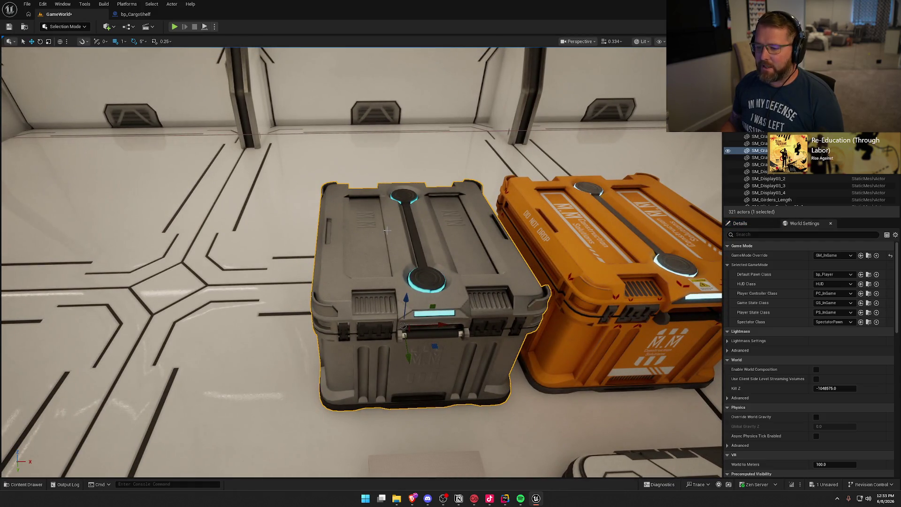
{"action": "scroll", "coordinate": [387, 230], "scroll_direction": "down", "scroll_amount": 5}
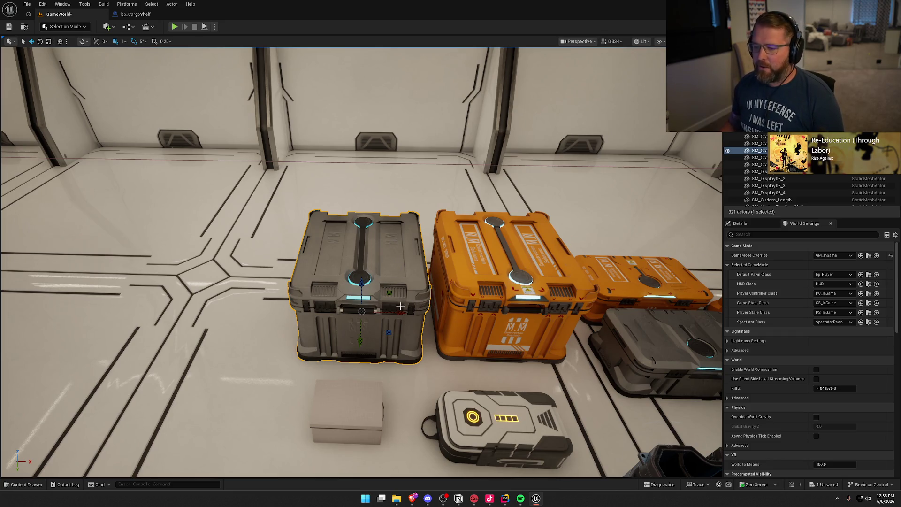
{"action": "left_click_drag", "start_coordinate": [400, 306], "coordinate": [232, 307]}
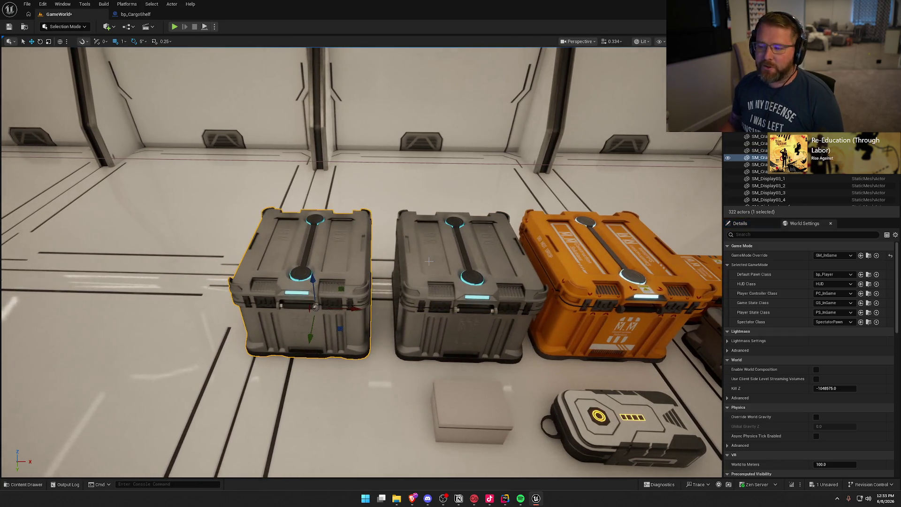
{"action": "scroll", "coordinate": [436, 284], "scroll_direction": "up", "scroll_amount": 3}
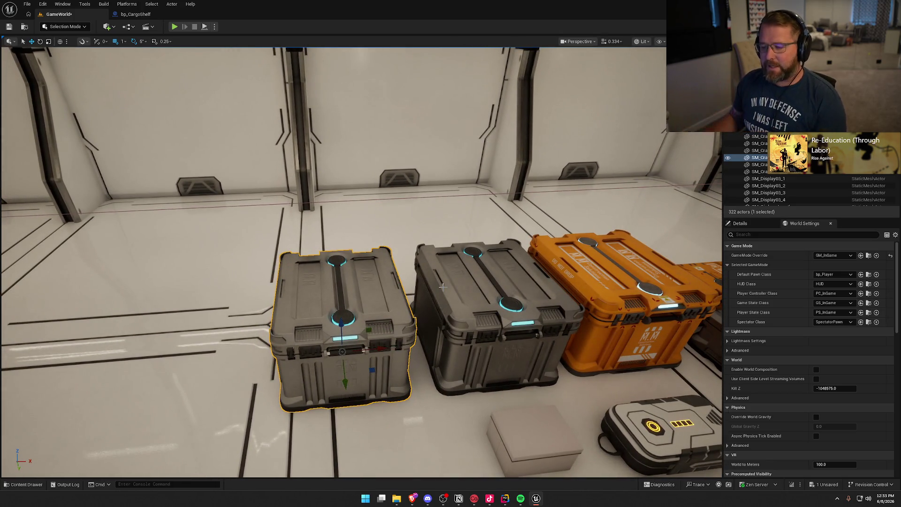
{"action": "scroll", "coordinate": [443, 287], "scroll_direction": "down", "scroll_amount": 3}
{"action": "scroll", "coordinate": [177, 220], "scroll_direction": "down", "scroll_amount": 5}
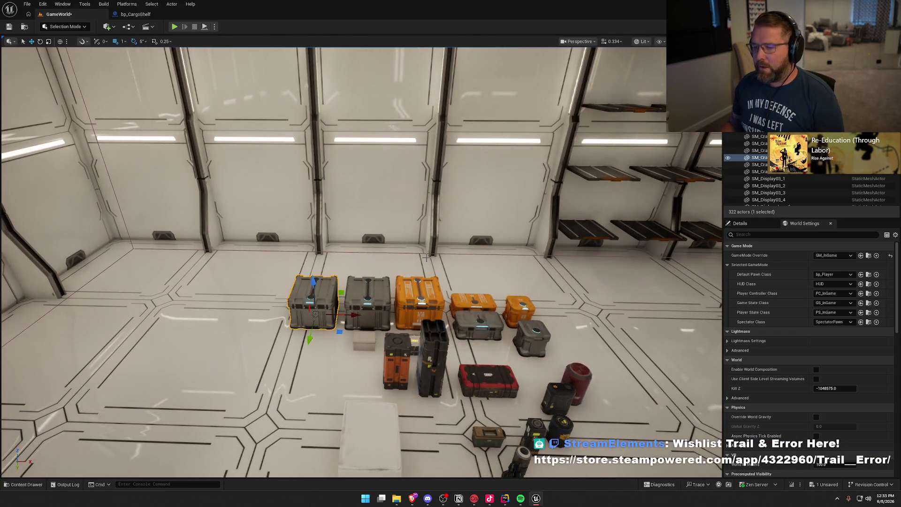
{"action": "left_click_drag", "start_coordinate": [393, 246], "coordinate": [606, 199]}
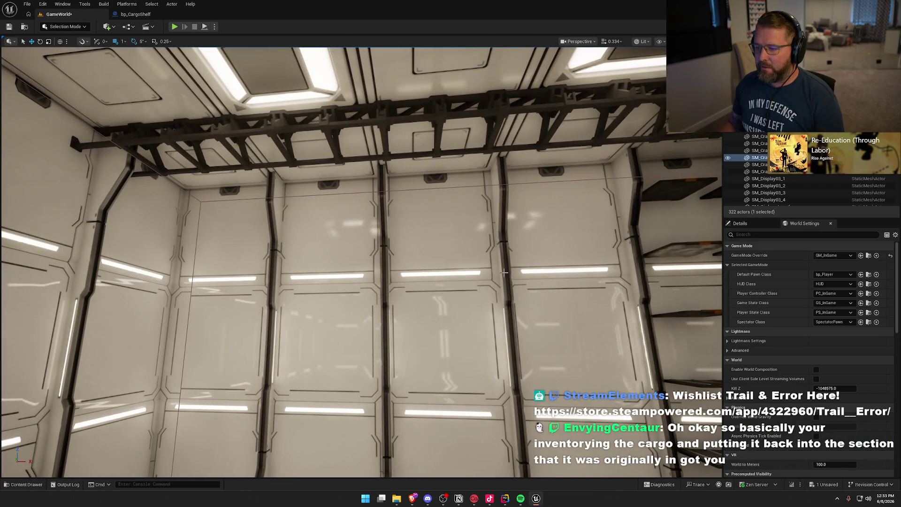
{"action": "left_click_drag", "start_coordinate": [504, 272], "coordinate": [253, 206]}
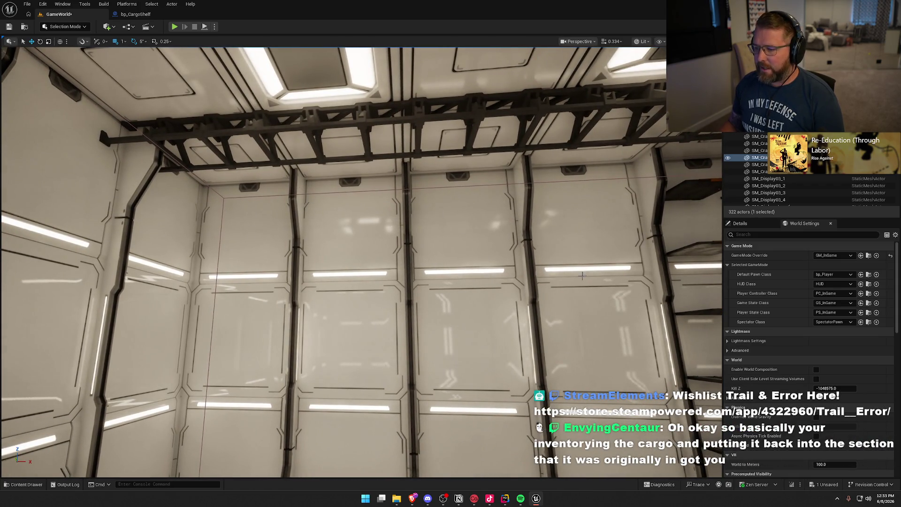
{"action": "mouse_move", "coordinate": [582, 276]}
{"action": "left_mouse_down"}
{"action": "mouse_move", "coordinate": [535, 348]}
{"action": "mouse_move", "coordinate": [582, 300]}
{"action": "left_mouse_up"}
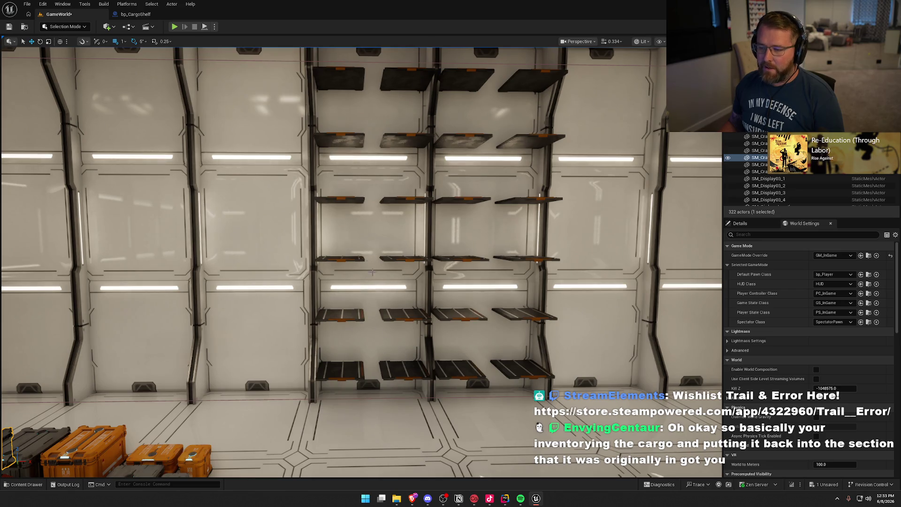
{"action": "left_click_drag", "start_coordinate": [372, 272], "coordinate": [386, 72]}
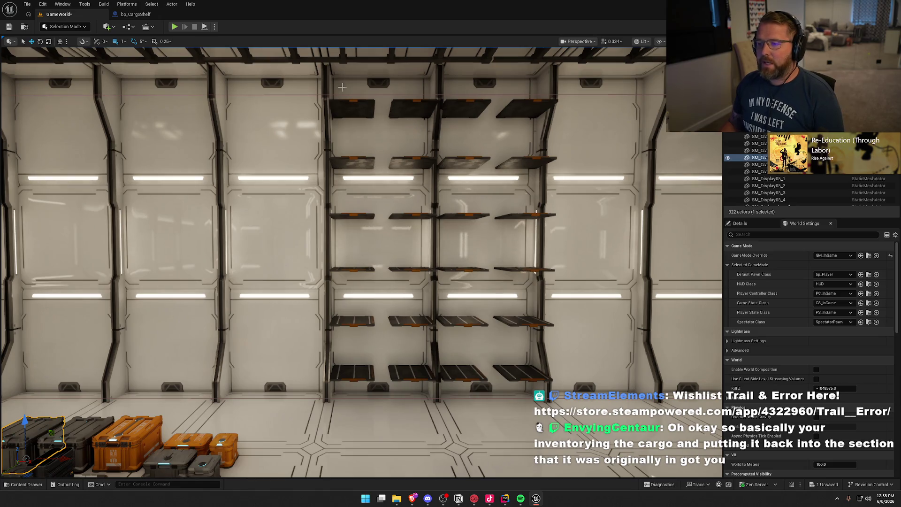
{"action": "left_click_drag", "start_coordinate": [342, 87], "coordinate": [324, 119]}
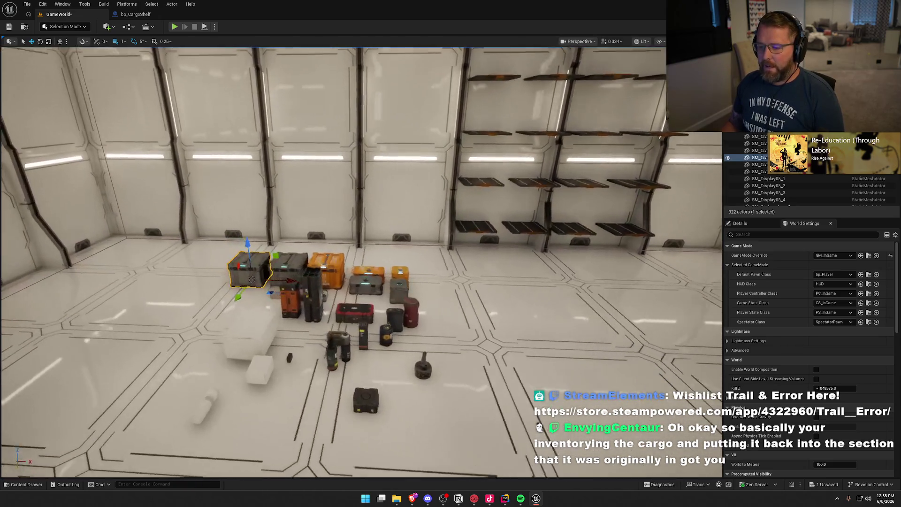
{"action": "scroll", "coordinate": [326, 256], "scroll_direction": "up", "scroll_amount": 2}
{"action": "key", "text": "Escape"}
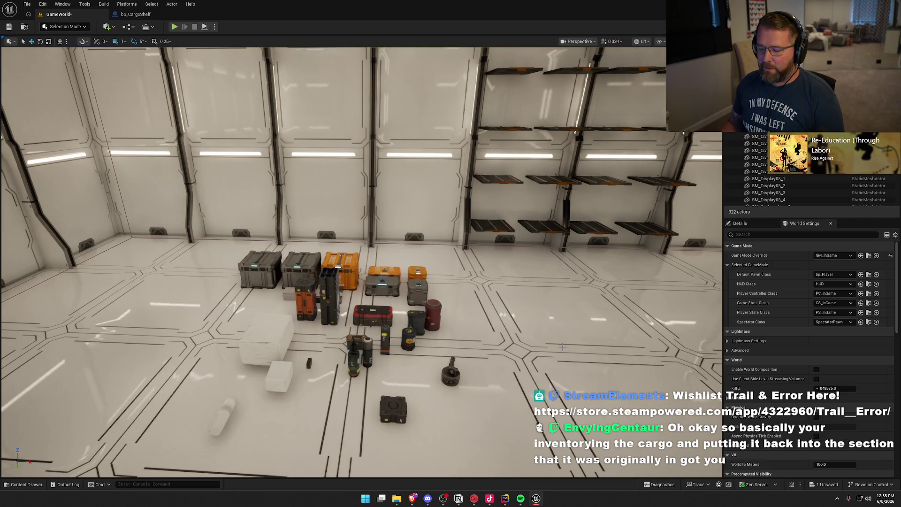
{"action": "scroll", "coordinate": [551, 304], "scroll_direction": "down", "scroll_amount": 5}
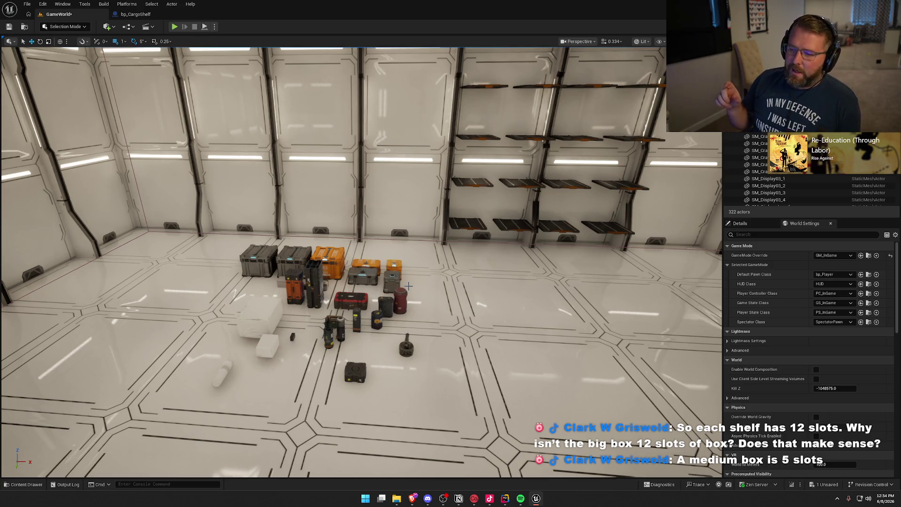
{"action": "left_click", "coordinate": [293, 257]}
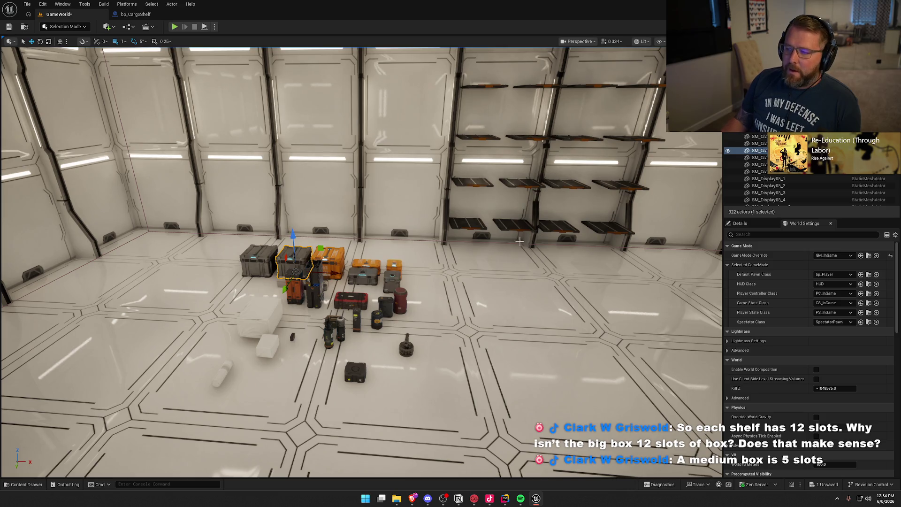
{"action": "left_click", "coordinate": [466, 222]}
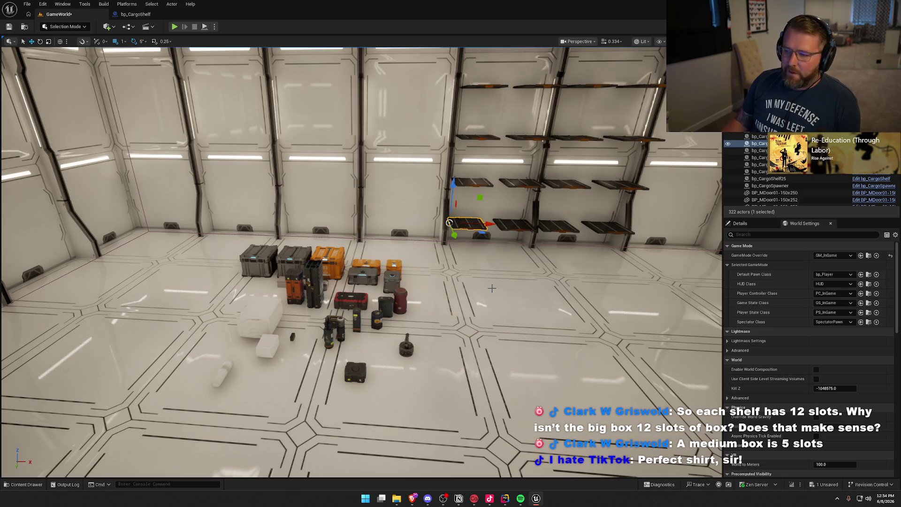
{"action": "left_click", "coordinate": [406, 346]}
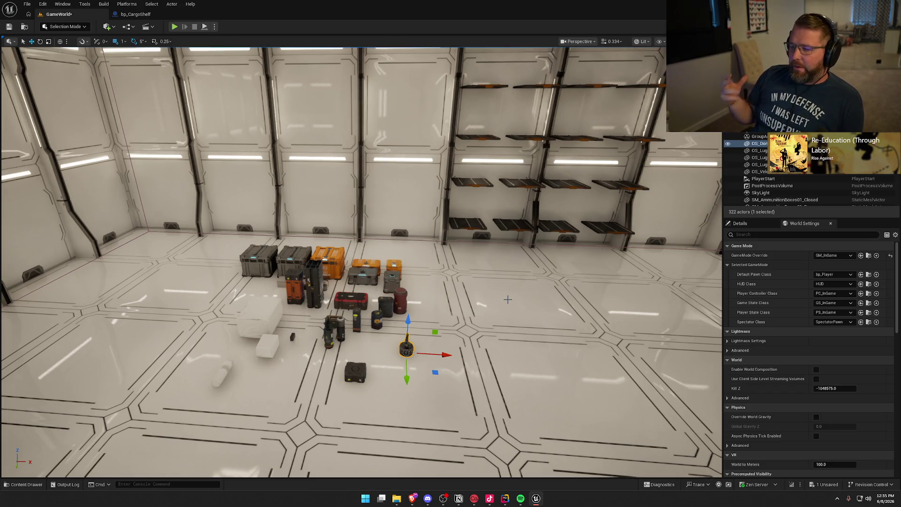
{"action": "key", "text": "f"}
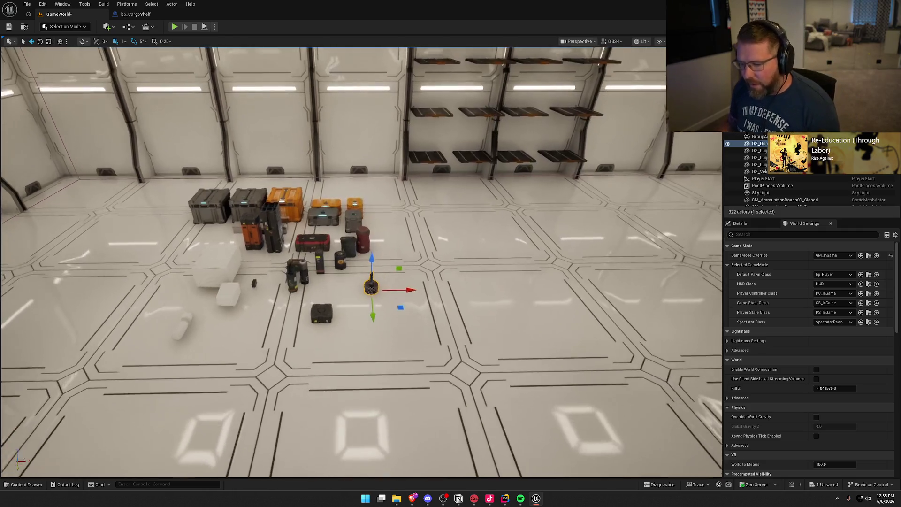
{"action": "scroll", "coordinate": [424, 351], "scroll_direction": "down", "scroll_amount": 3}
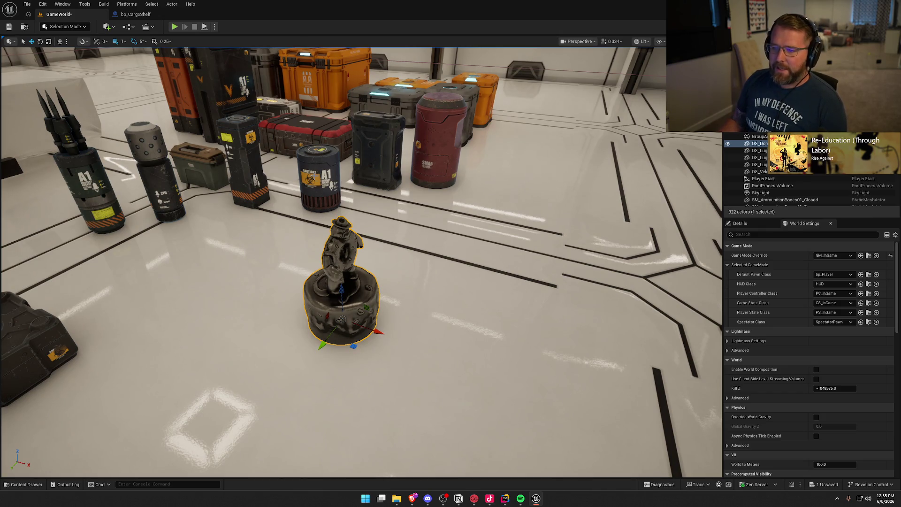
{"action": "left_click", "coordinate": [321, 178]}
{"action": "key", "text": "f"}
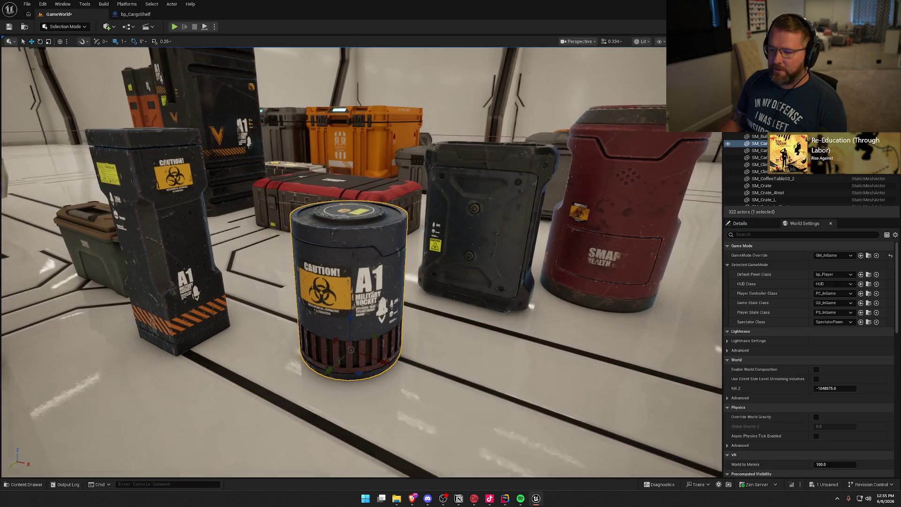
{"action": "scroll", "coordinate": [402, 229], "scroll_direction": "down", "scroll_amount": 6}
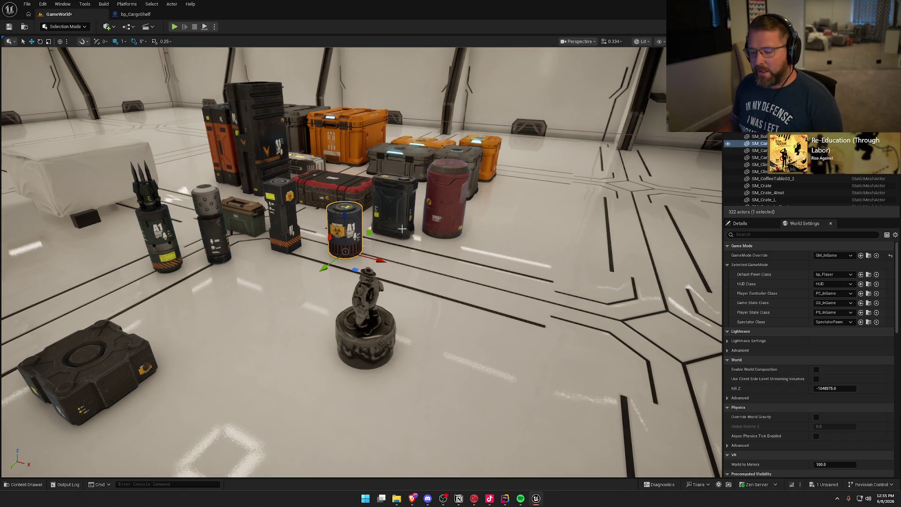
{"action": "scroll", "coordinate": [402, 228], "scroll_direction": "down", "scroll_amount": 6}
{"action": "mouse_move", "coordinate": [361, 235]}
{"action": "left_mouse_down"}
{"action": "mouse_move", "coordinate": [319, 305]}
{"action": "mouse_move", "coordinate": [371, 305]}
{"action": "mouse_move", "coordinate": [328, 211]}
{"action": "left_mouse_up"}
{"action": "key", "text": "Escape"}
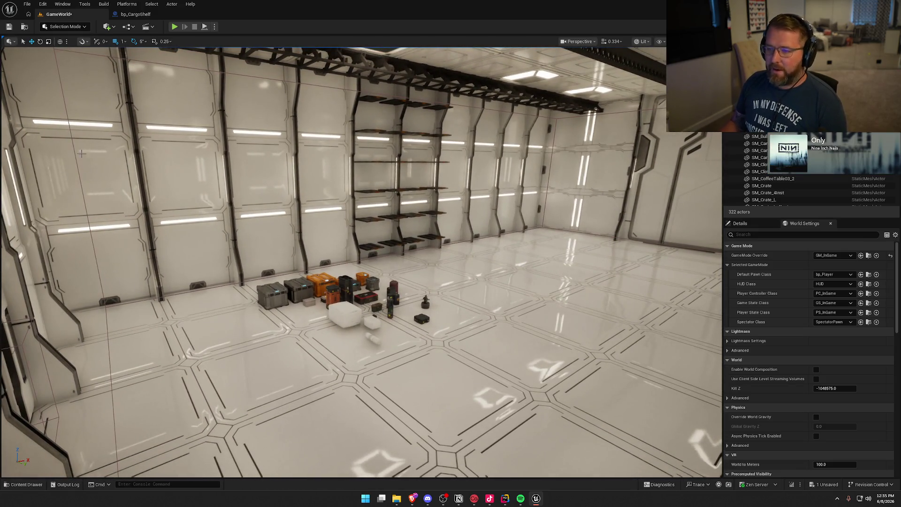
Move the view toward the far wall and select its lowest cargo shelf.
{"action": "mouse_move", "coordinate": [506, 300]}
{"action": "left_mouse_down"}
{"action": "mouse_move", "coordinate": [552, 206]}
{"action": "mouse_move", "coordinate": [451, 205]}
{"action": "mouse_move", "coordinate": [506, 300]}
{"action": "left_mouse_up"}
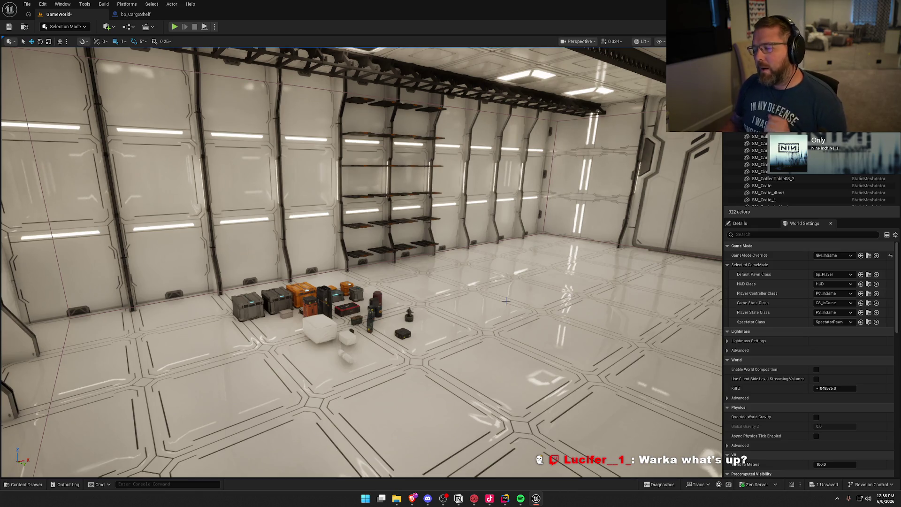
{"action": "left_click", "coordinate": [356, 255]}
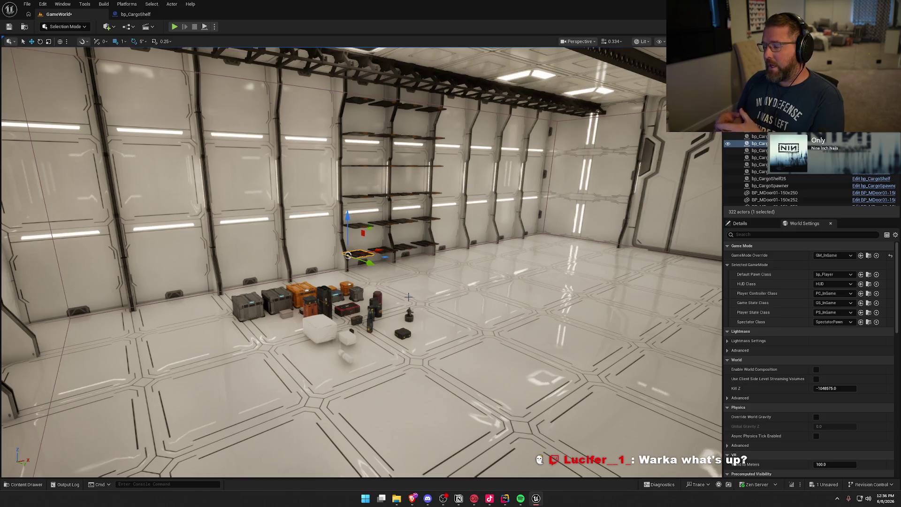
Open bp_CargoShelf and step through its Cargo1 to Cargo6 slot components.
{"action": "left_click", "coordinate": [125, 15]}
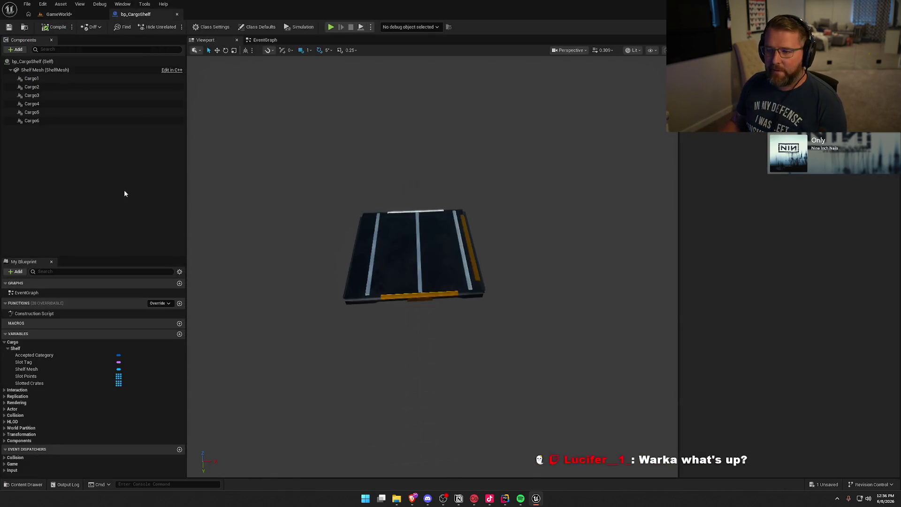
{"action": "left_click", "coordinate": [31, 78]}
{"action": "left_click", "coordinate": [33, 104]}
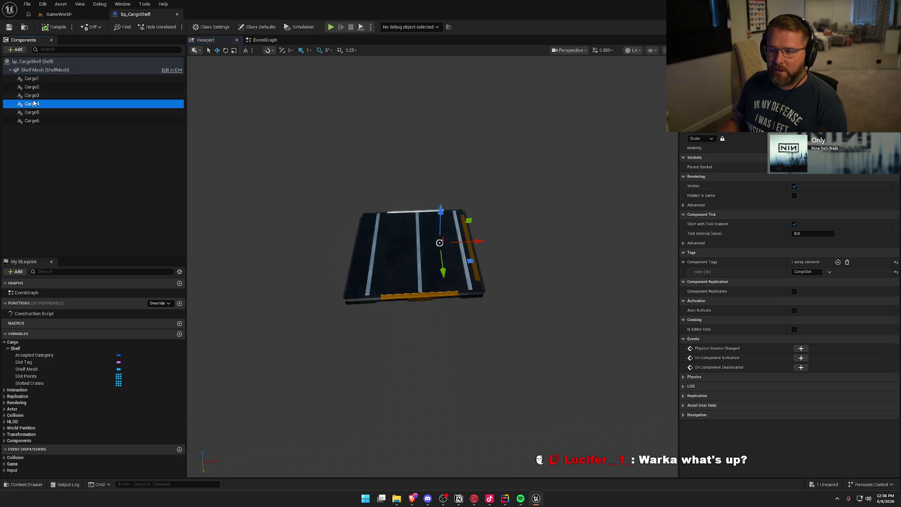
{"action": "left_click", "coordinate": [32, 112]}
{"action": "left_click", "coordinate": [32, 120]}
{"action": "left_click", "coordinate": [32, 78]}
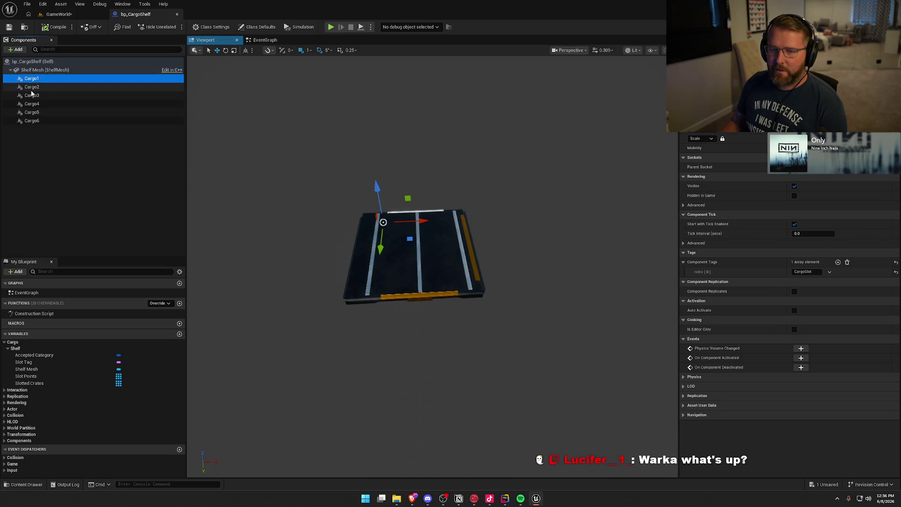
{"action": "left_click", "coordinate": [31, 95]}
{"action": "left_click", "coordinate": [32, 104]}
{"action": "left_click", "coordinate": [31, 112]}
{"action": "left_click", "coordinate": [31, 121]}
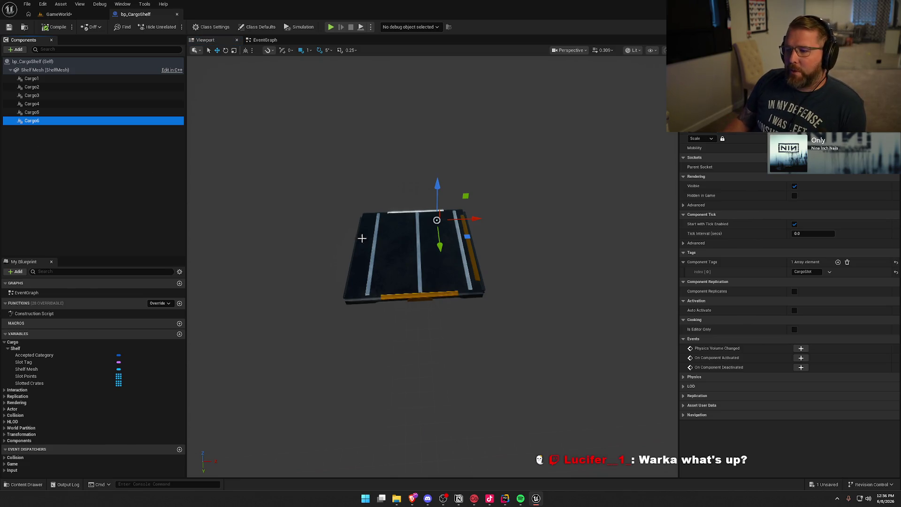
Check Cargo1's slot position, then return to GameWorld and select the orange crate.
{"action": "left_click", "coordinate": [42, 78]}
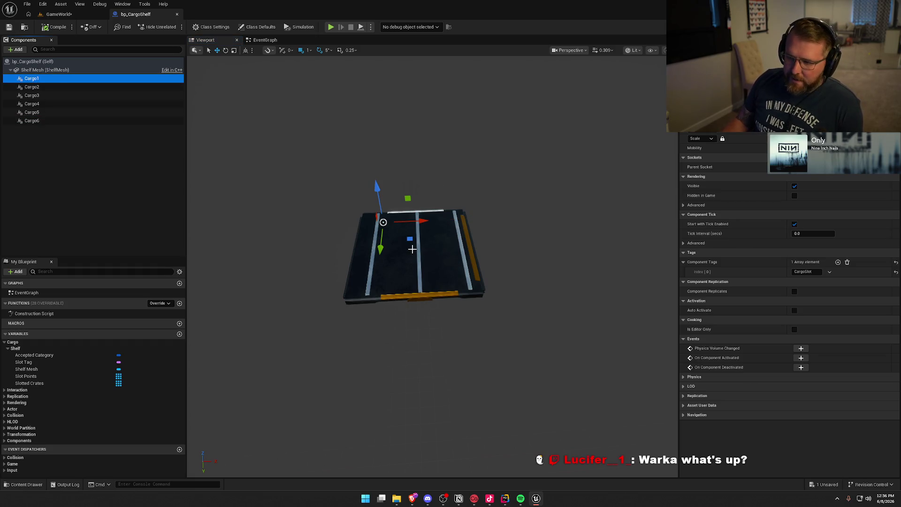
{"action": "left_click", "coordinate": [59, 14]}
{"action": "left_click", "coordinate": [305, 293]}
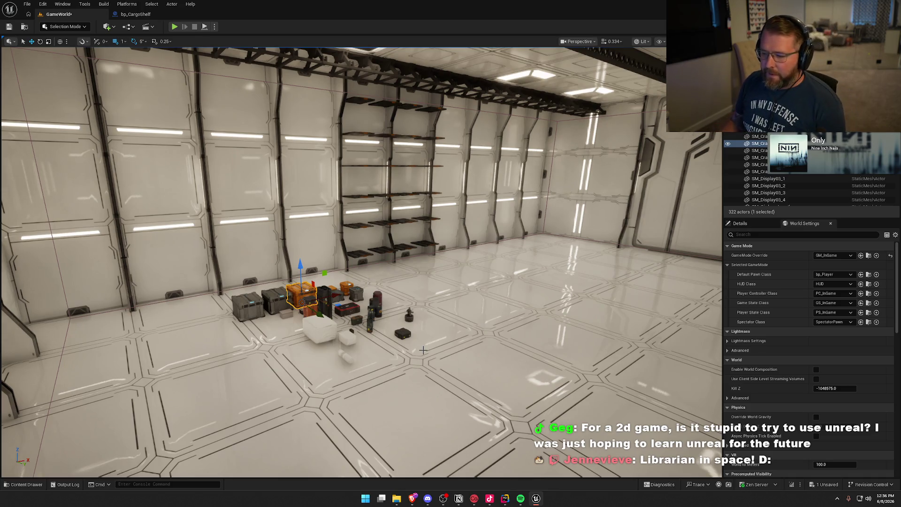
Select and focus the small black box, then scroll through its Details transform and physics settings.
{"action": "mouse_move", "coordinate": [368, 281]}
{"action": "left_mouse_down"}
{"action": "mouse_move", "coordinate": [367, 244]}
{"action": "mouse_move", "coordinate": [350, 214]}
{"action": "left_mouse_up"}
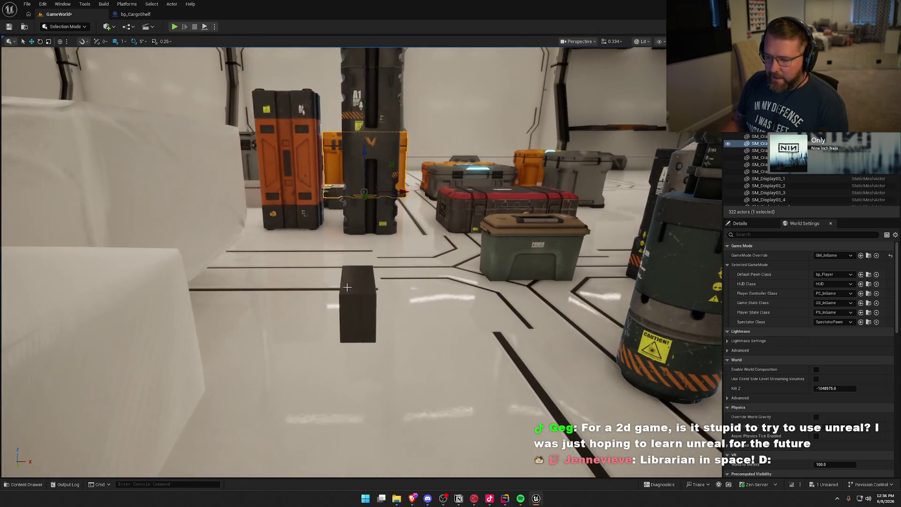
{"action": "left_click", "coordinate": [354, 295]}
{"action": "key", "text": "f"}
{"action": "scroll", "coordinate": [451, 298], "scroll_direction": "down", "scroll_amount": 8}
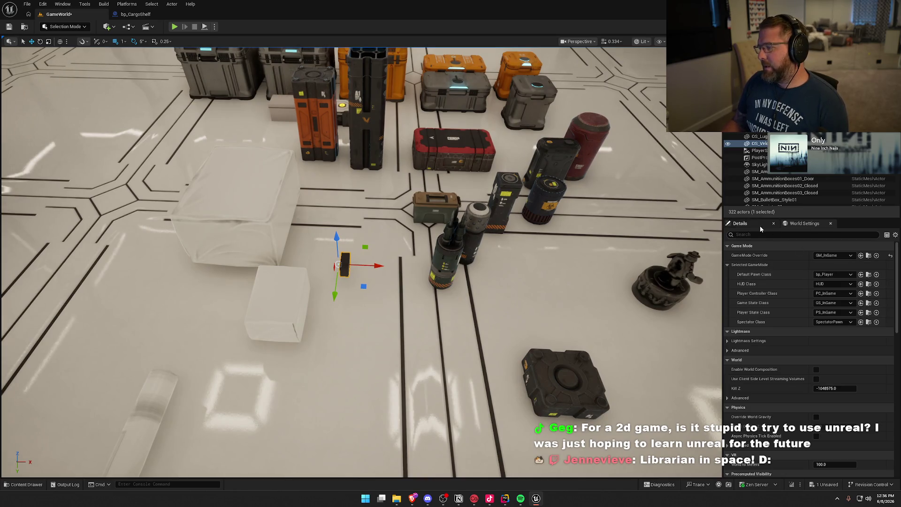
{"action": "left_click", "coordinate": [740, 223]}
{"action": "scroll", "coordinate": [362, 263], "scroll_direction": "down", "scroll_amount": 10}
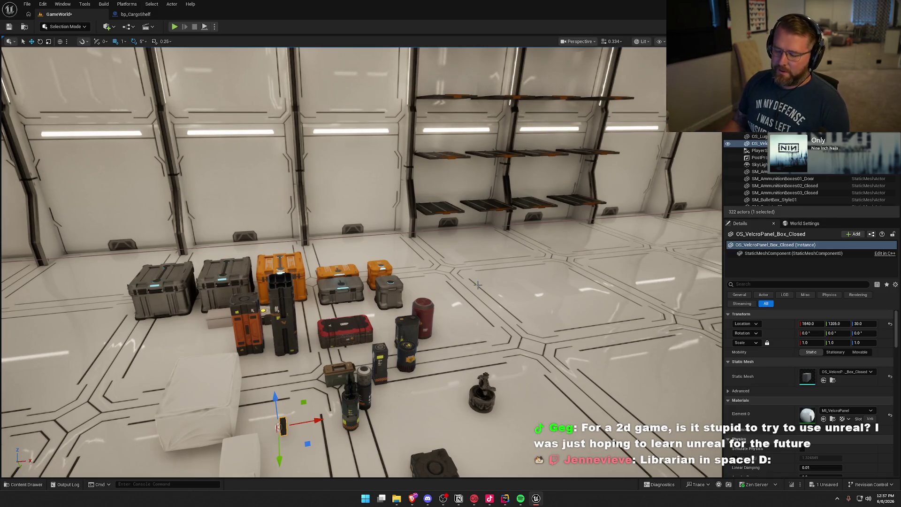
{"action": "scroll", "coordinate": [478, 285], "scroll_direction": "down", "scroll_amount": 8}
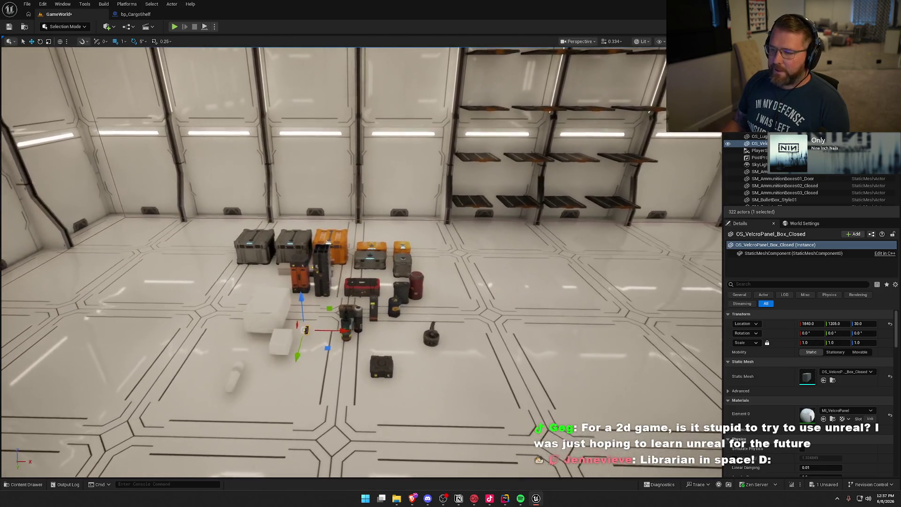
{"action": "scroll", "coordinate": [477, 285], "scroll_direction": "down", "scroll_amount": 1}
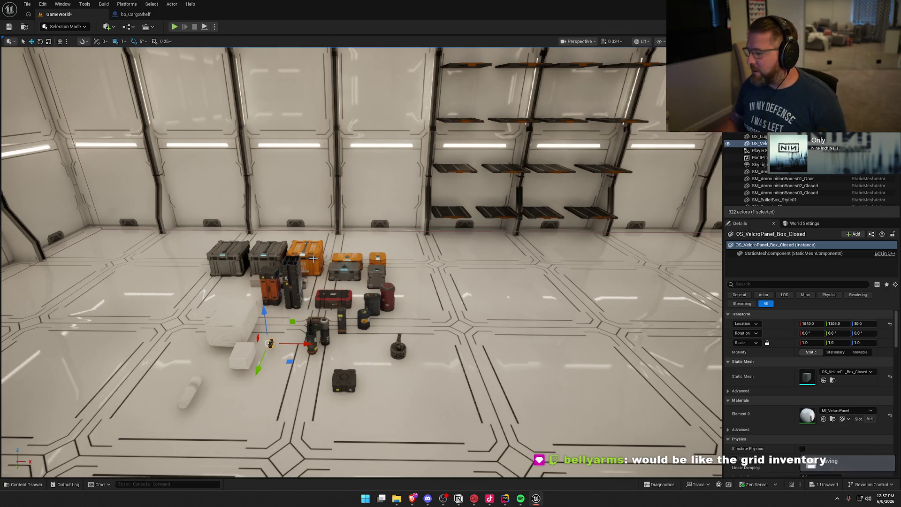
Launch the Epic Games Launcher from the system tray and dismiss the nicknames announcement.
{"action": "left_click", "coordinate": [837, 499]}
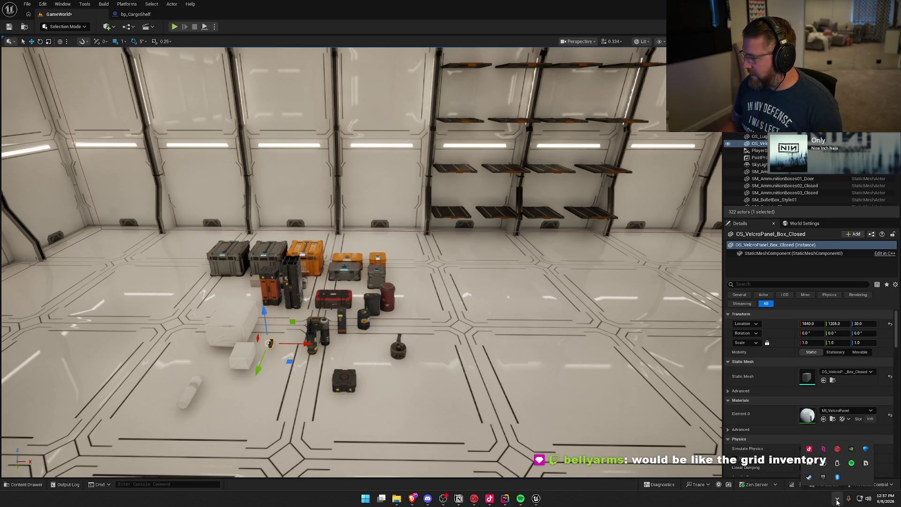
{"action": "right_click", "coordinate": [823, 477]}
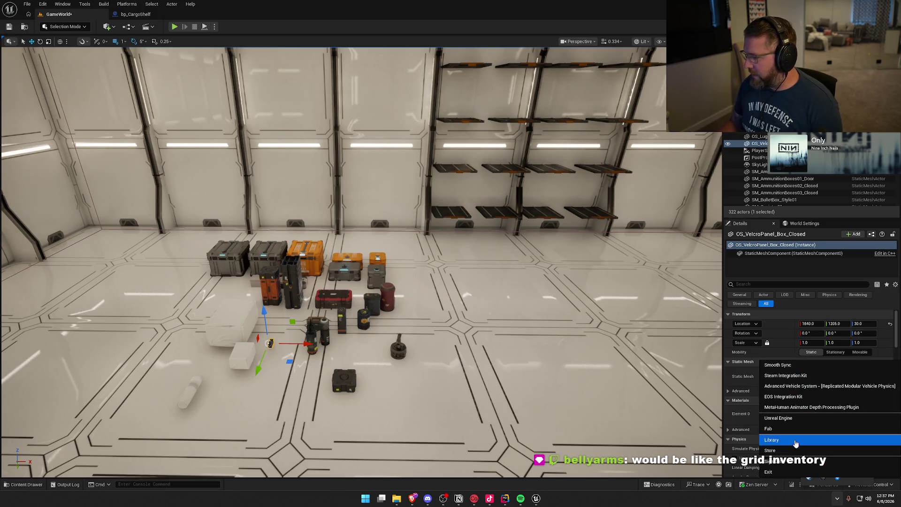
{"action": "left_click", "coordinate": [770, 429]}
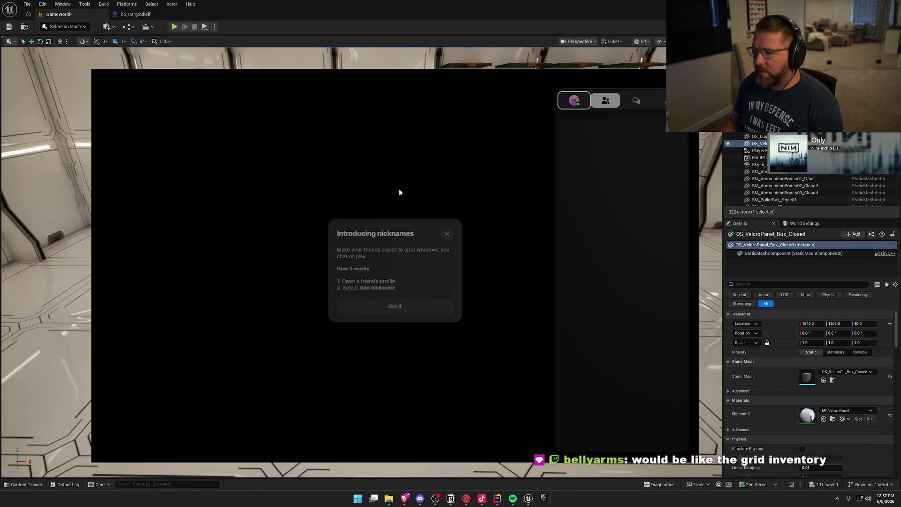
{"action": "left_click", "coordinate": [395, 307]}
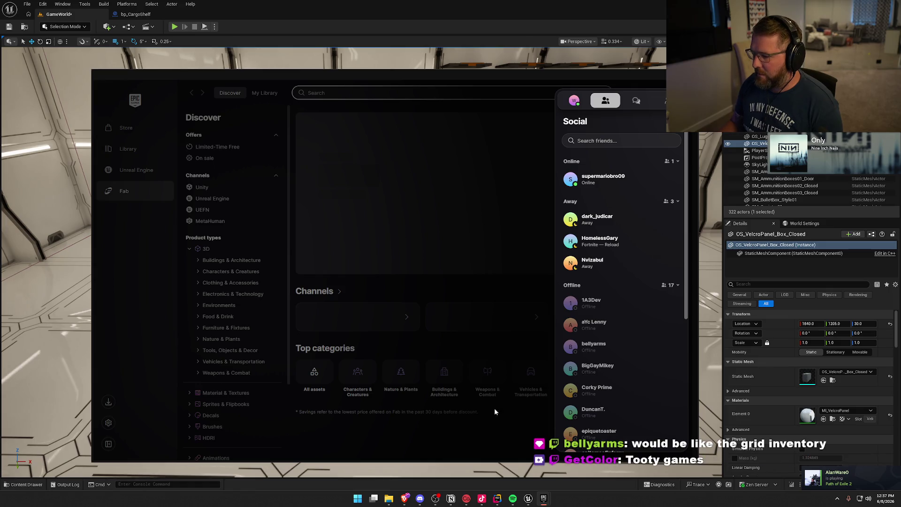
Close the launcher window and reopen it from its system tray icon.
{"action": "right_click", "coordinate": [547, 501]}
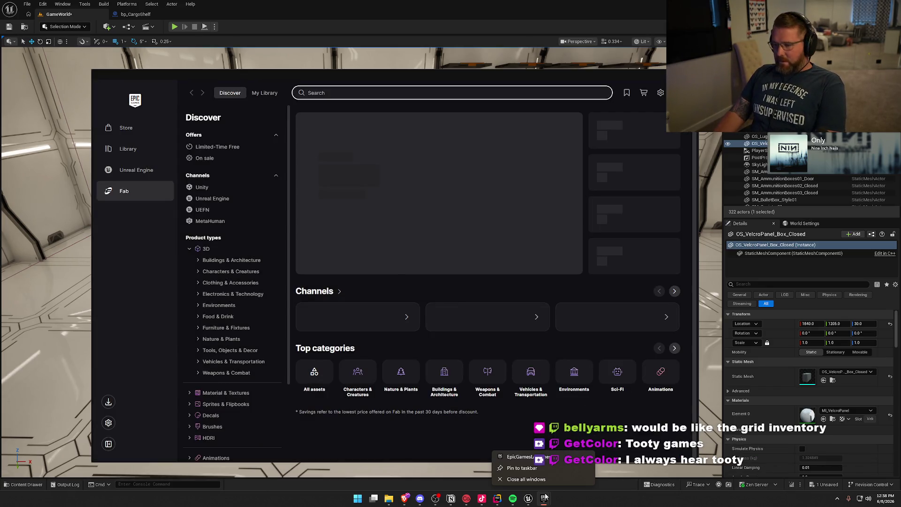
{"action": "left_click", "coordinate": [544, 501]}
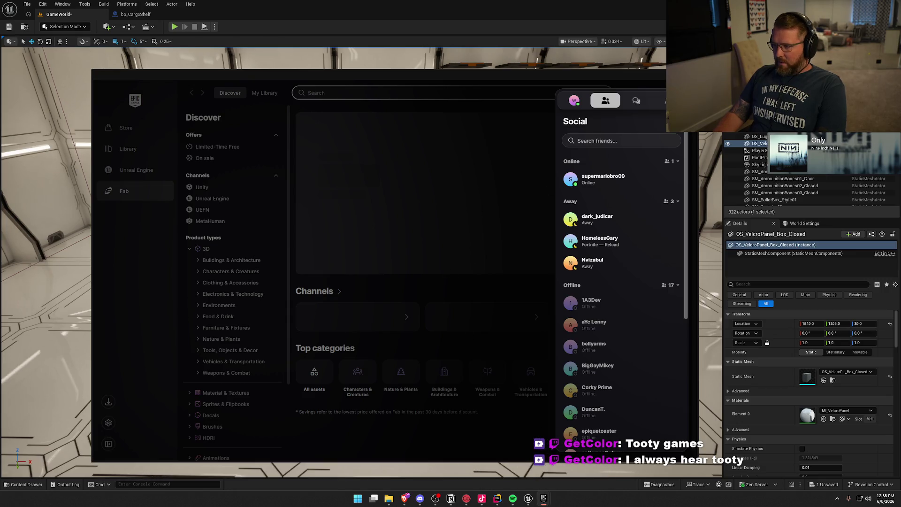
{"action": "key", "text": "alt+F4"}
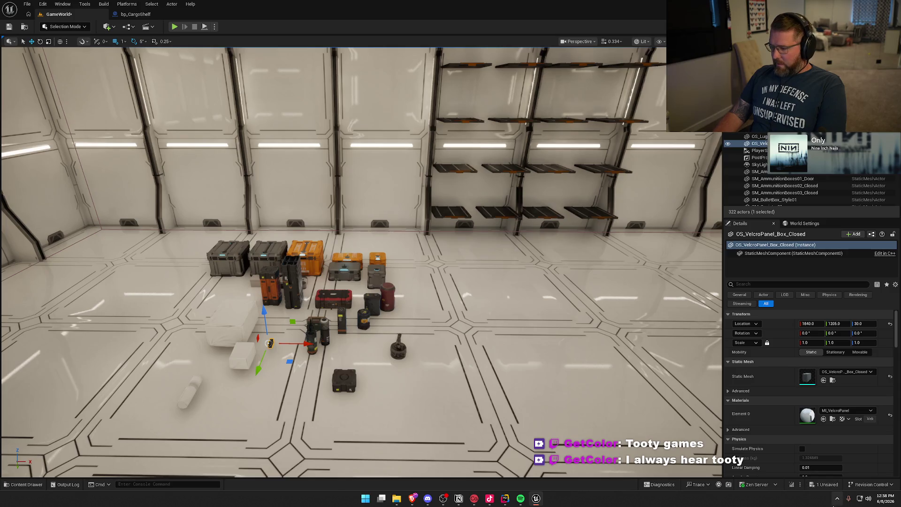
{"action": "left_click", "coordinate": [838, 498]}
{"action": "right_click", "coordinate": [825, 478]}
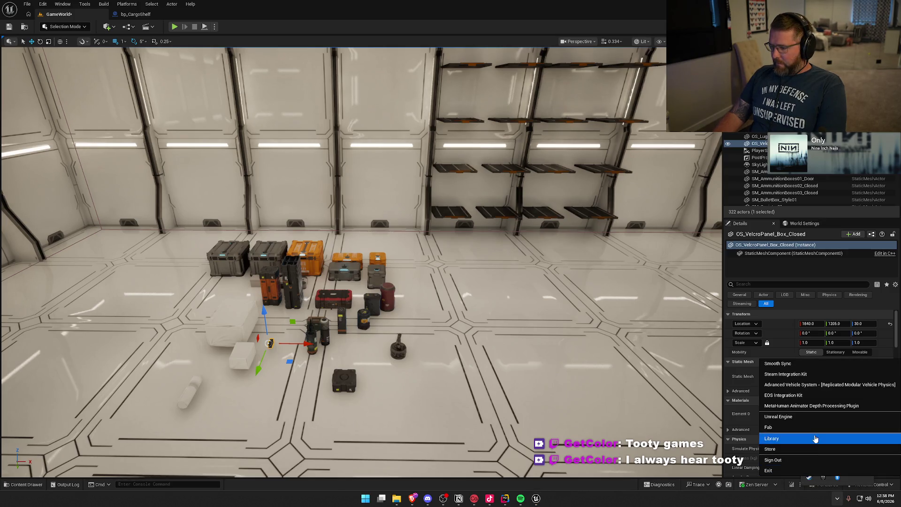
{"action": "left_click", "coordinate": [798, 431]}
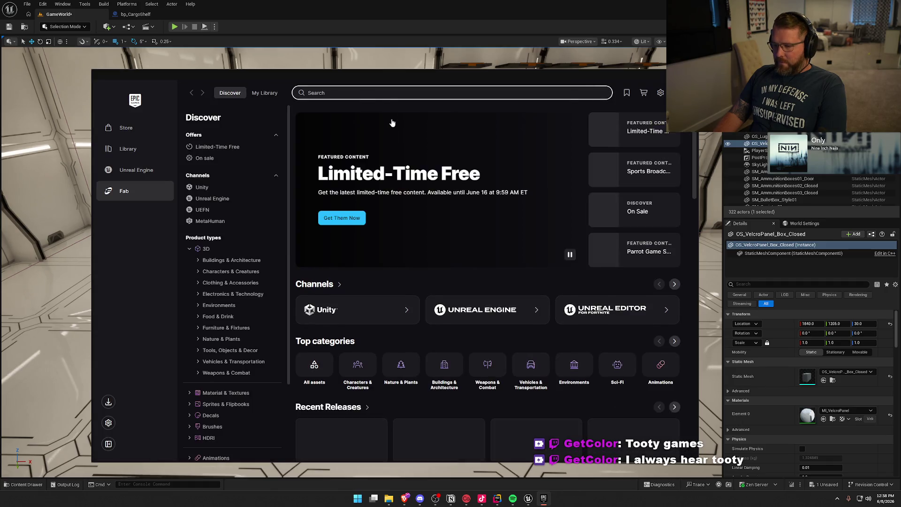
Search Fab for 'paperzd', view the PaperZD plugin details, then move closer to the hangar crates.
{"action": "left_click", "coordinate": [362, 93]}
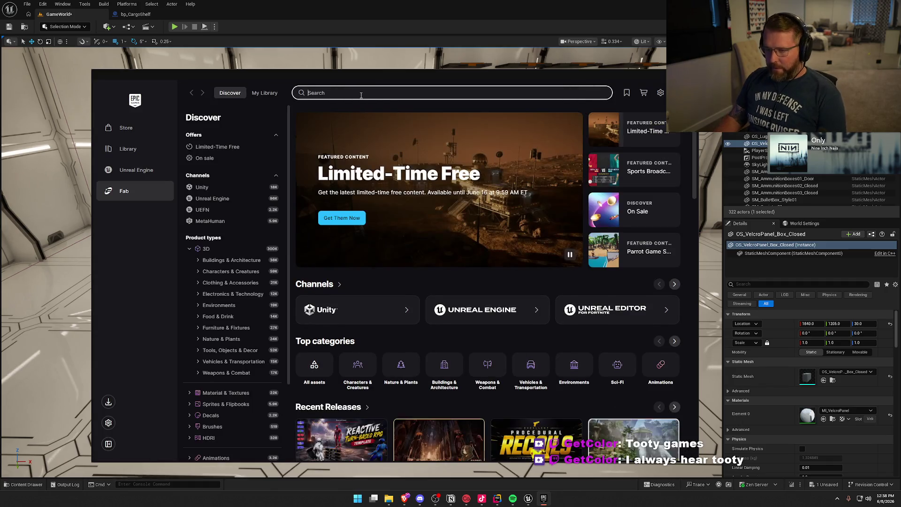
{"action": "type", "text": "paer"}
{"action": "key", "text": "BackSpace"}
{"action": "key", "text": "BackSpace"}
{"action": "key", "text": "BackSpace"}
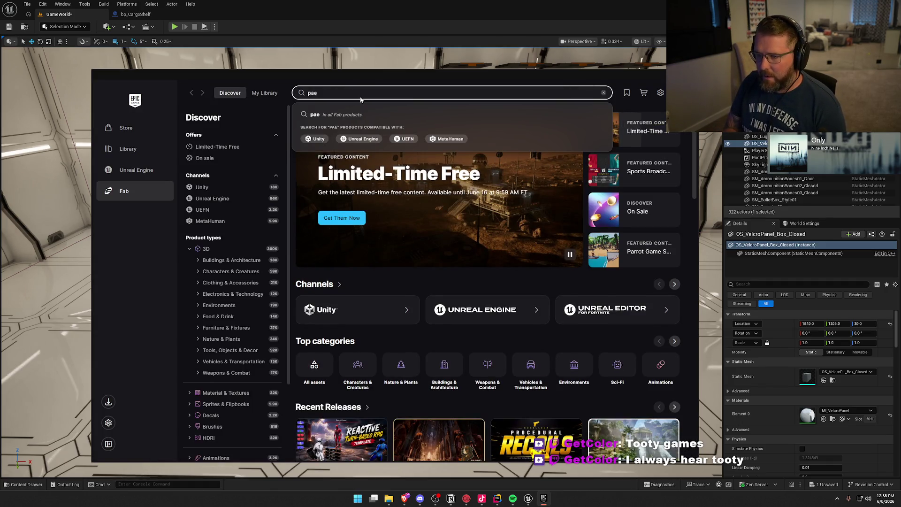
{"action": "type", "text": "aper"}
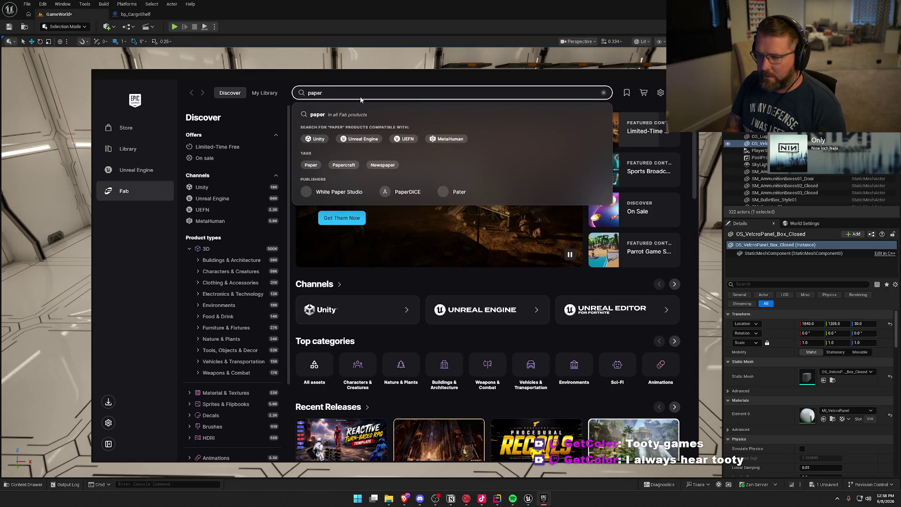
{"action": "type", "text": "zd"}
{"action": "key", "text": "Return"}
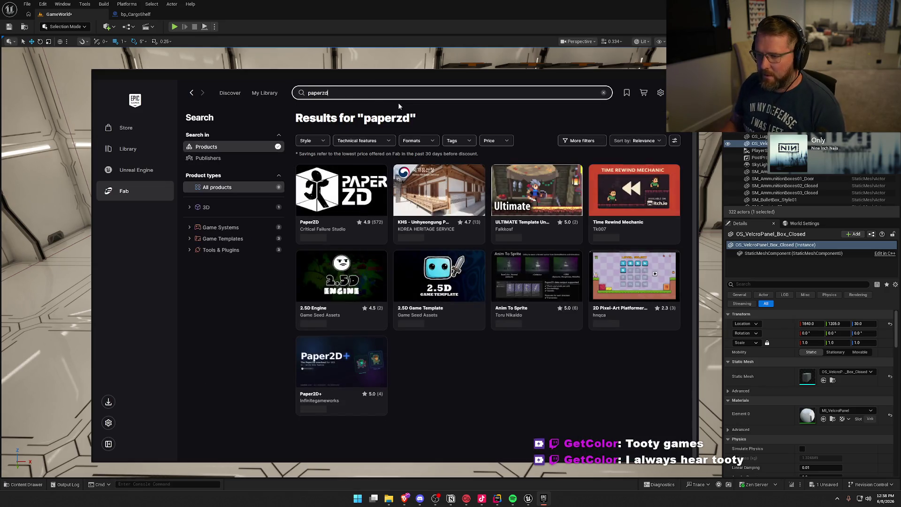
{"action": "left_click", "coordinate": [384, 200]}
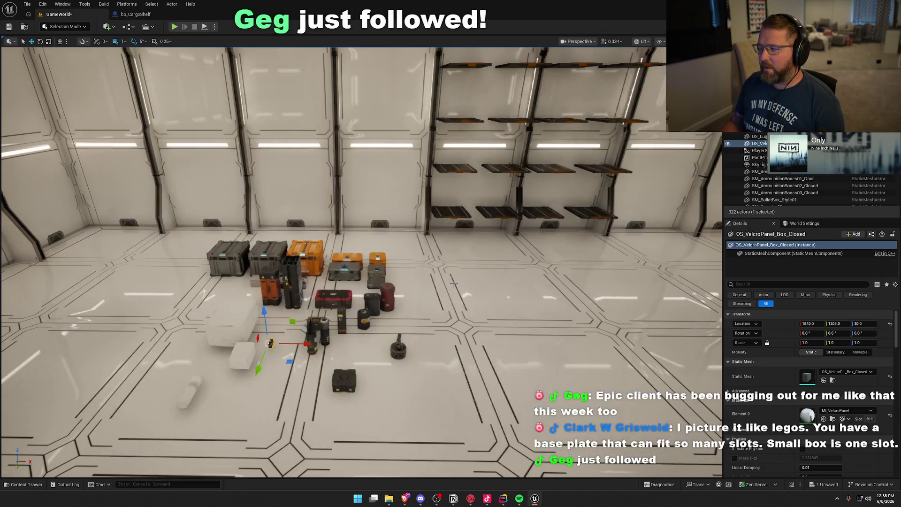
{"action": "left_click_drag", "start_coordinate": [454, 283], "coordinate": [444, 254]}
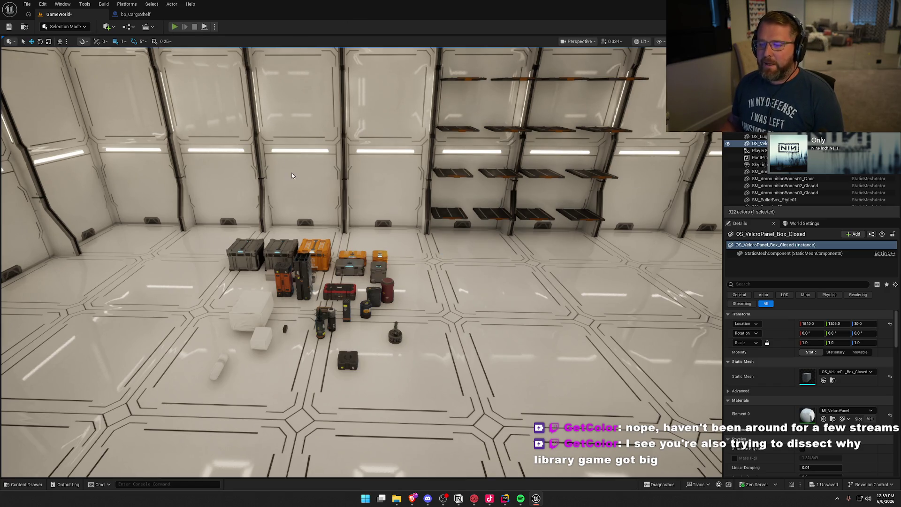
Start a play-test and walk down the white corridor to open the sci-fi door.
{"action": "key", "text": "alt+p"}
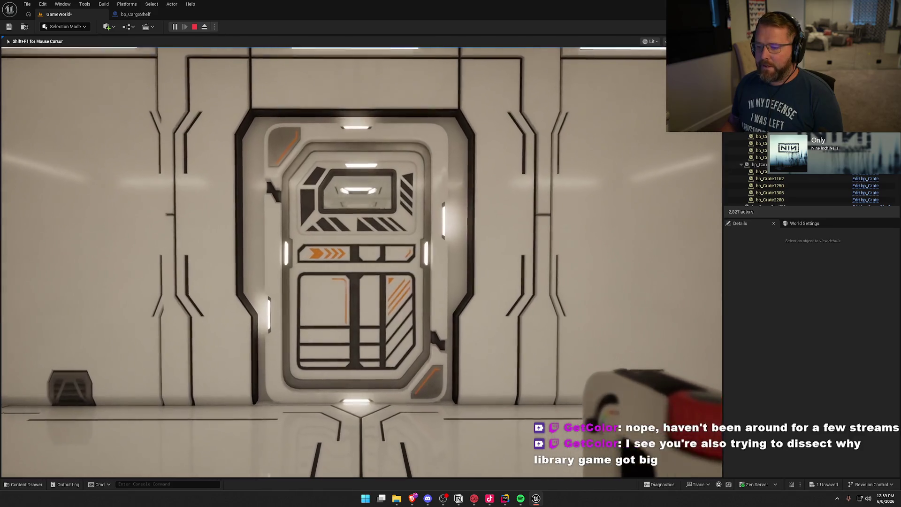
{"action": "key", "text": "w"}
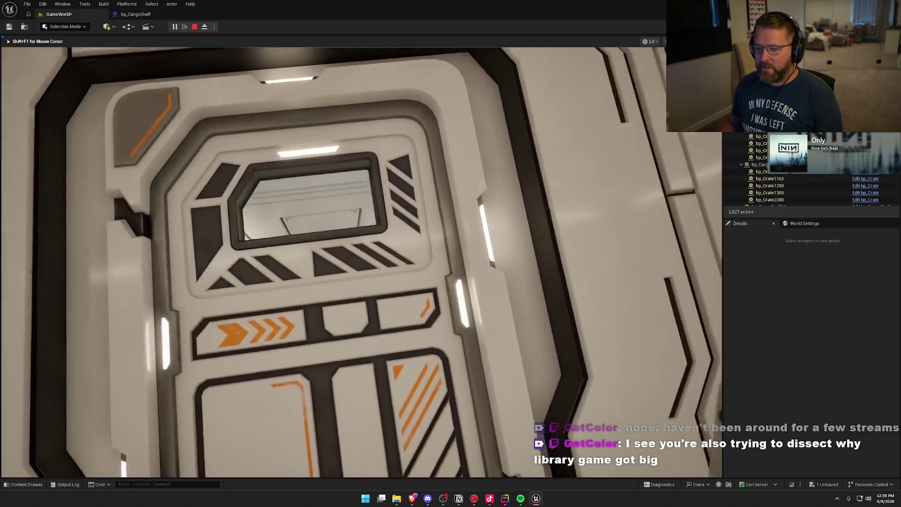
{"action": "key", "text": "w"}
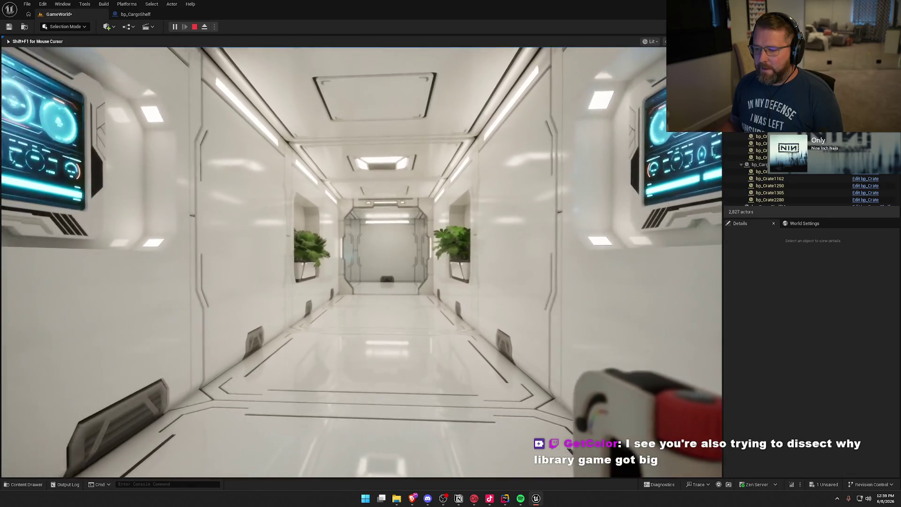
{"action": "key", "text": "w"}
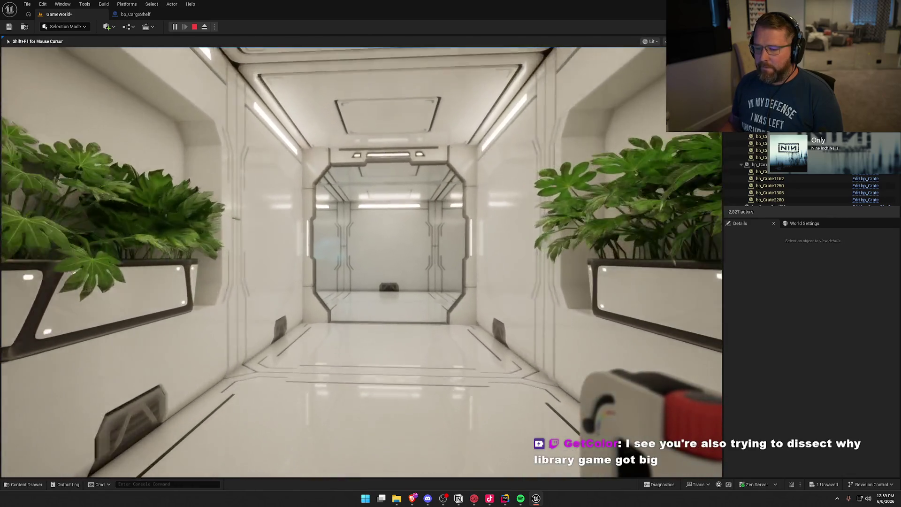
{"action": "key", "text": "w"}
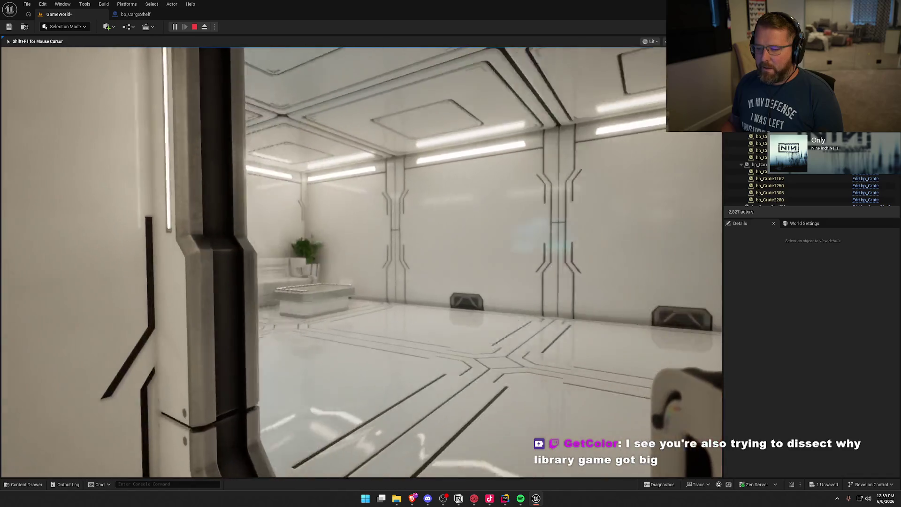
{"action": "key", "text": "w"}
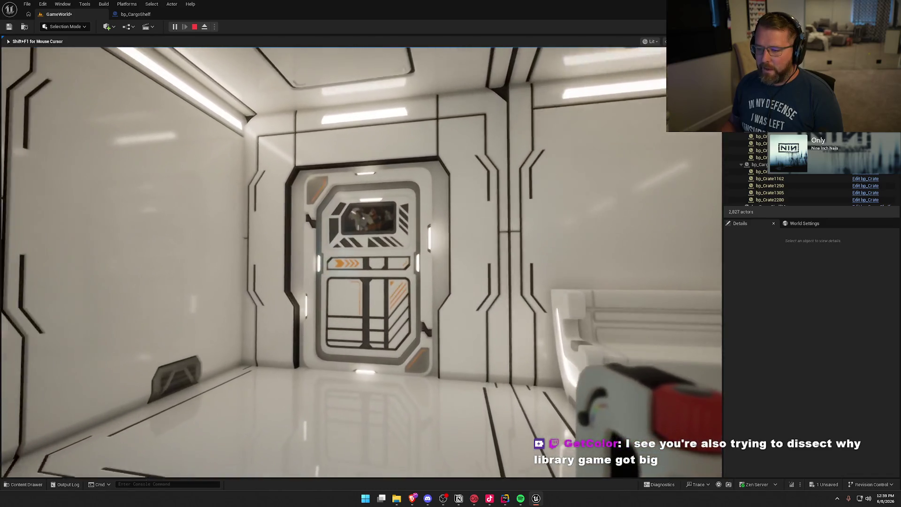
{"action": "key", "text": "w"}
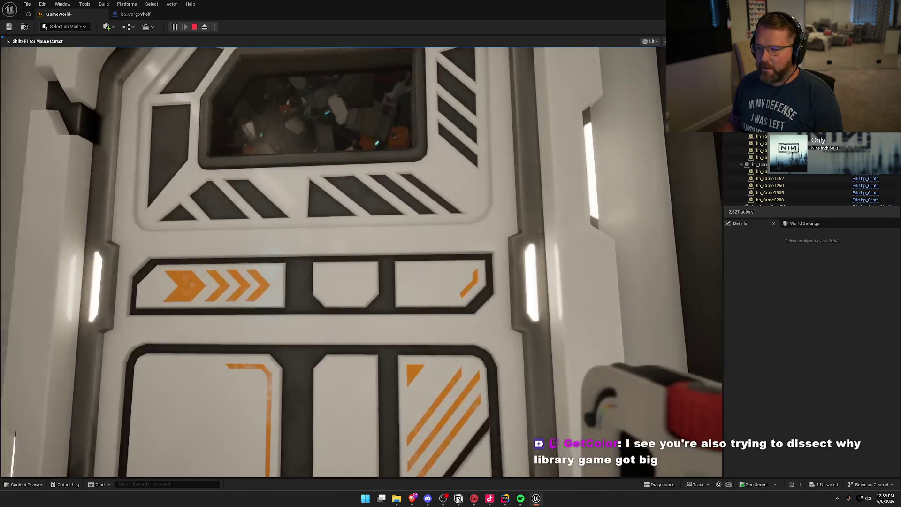
{"action": "key", "text": "w"}
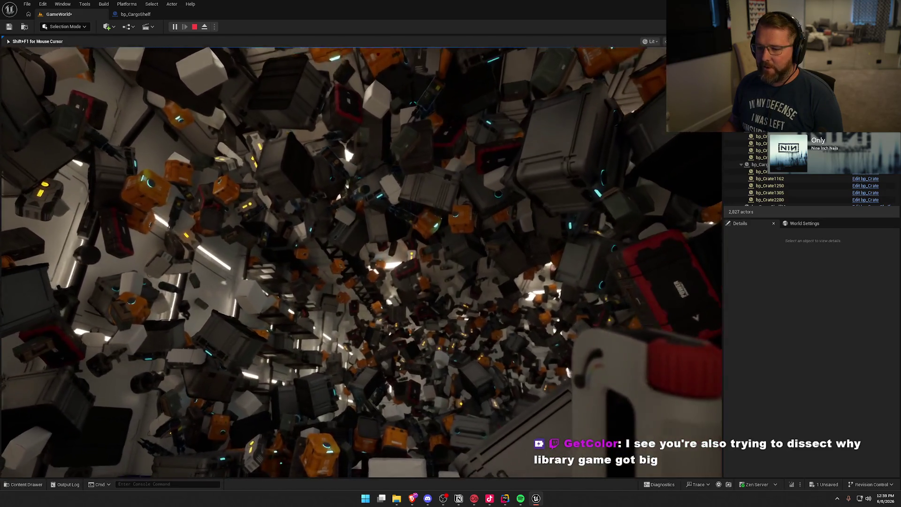
Fly through the tumbling crates in the shaft and out to face the shelved wall.
{"action": "key", "text": "w"}
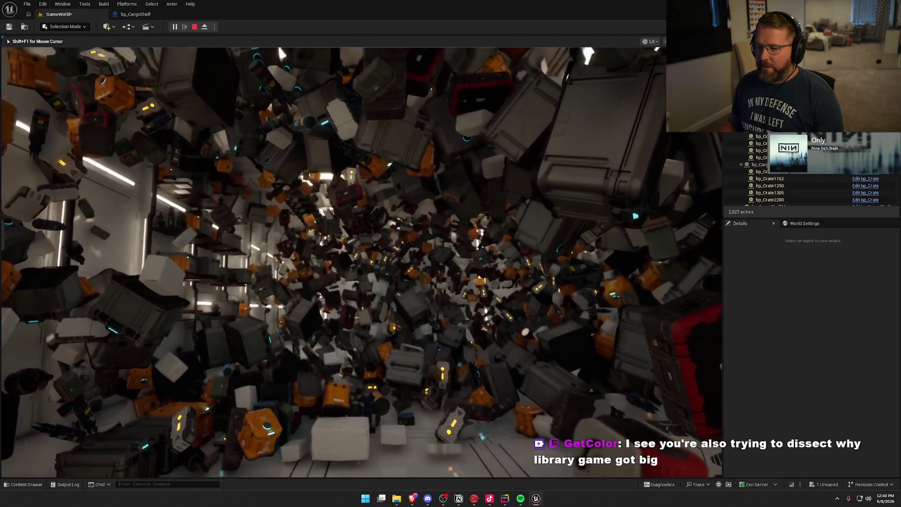
{"action": "key", "text": "w"}
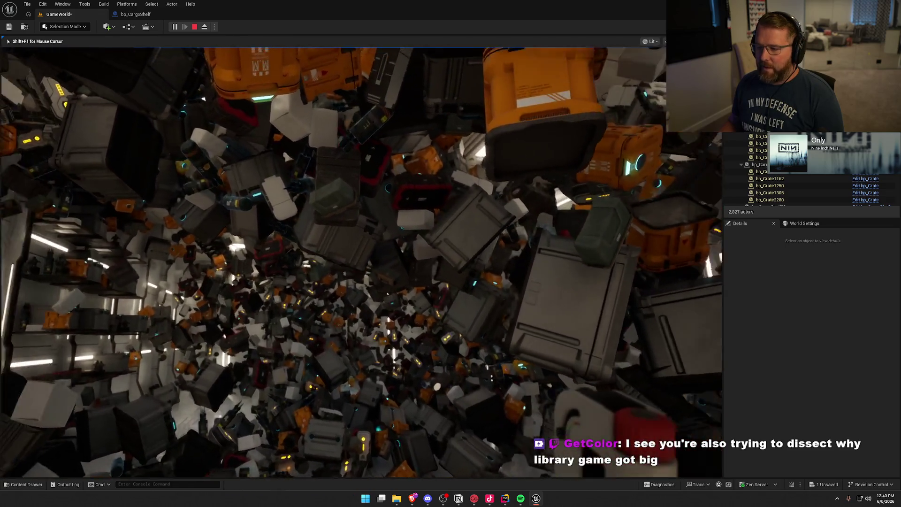
{"action": "key", "text": "w"}
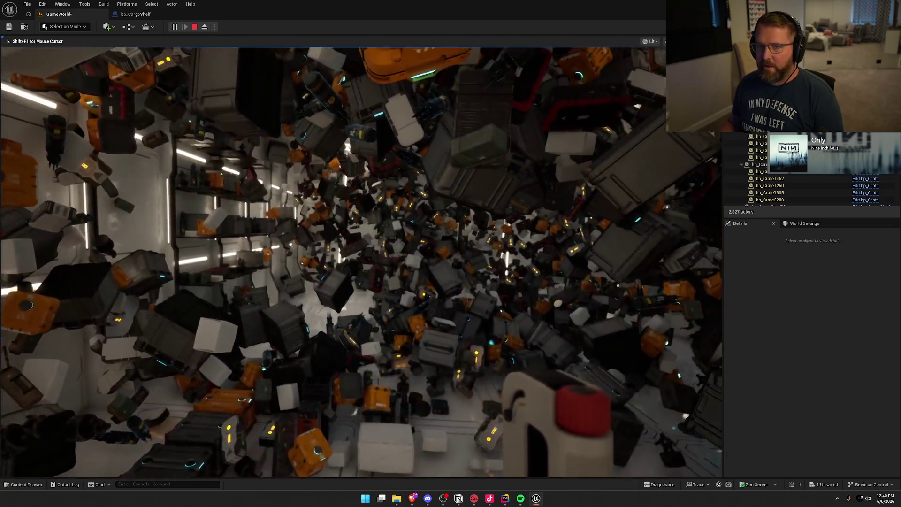
{"action": "key", "text": "w"}
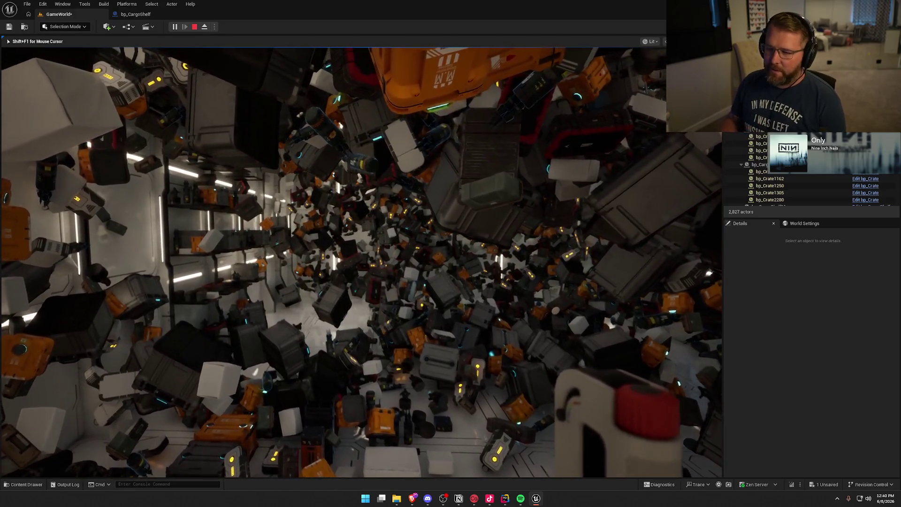
{"action": "key", "text": "w"}
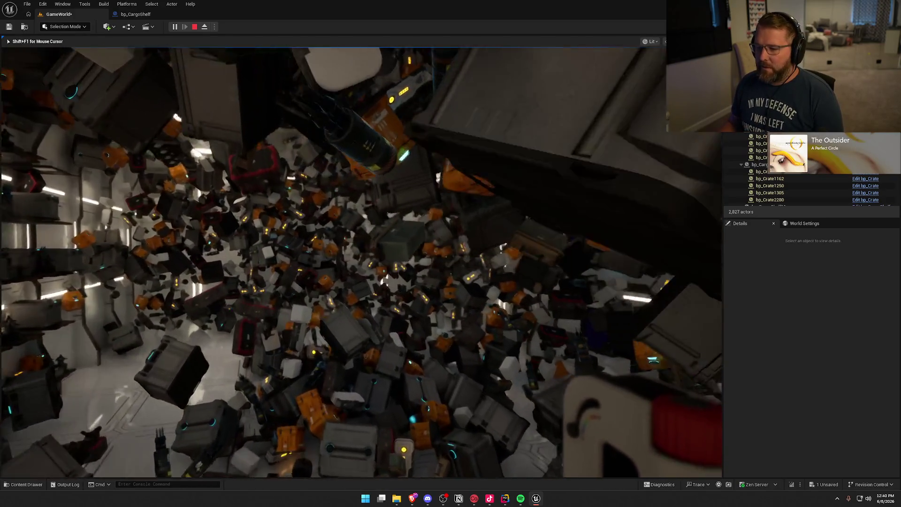
{"action": "key", "text": "w"}
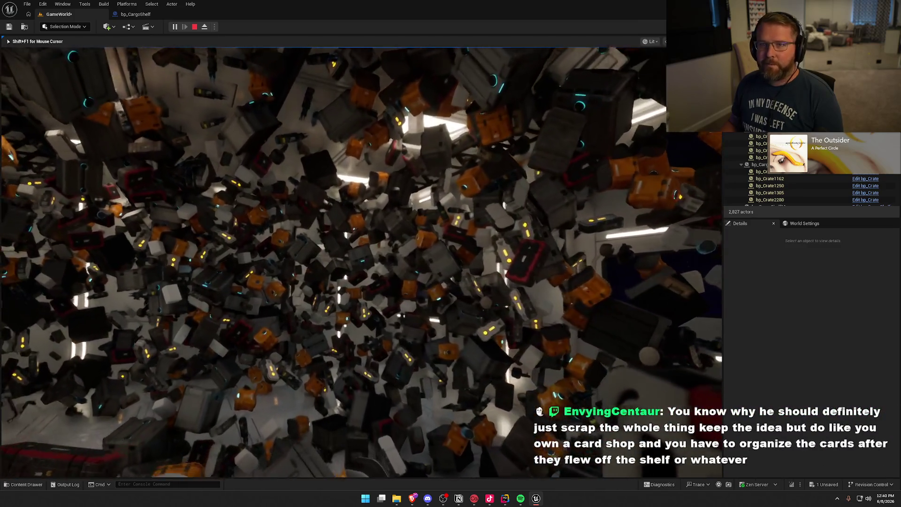
{"action": "key", "text": "w"}
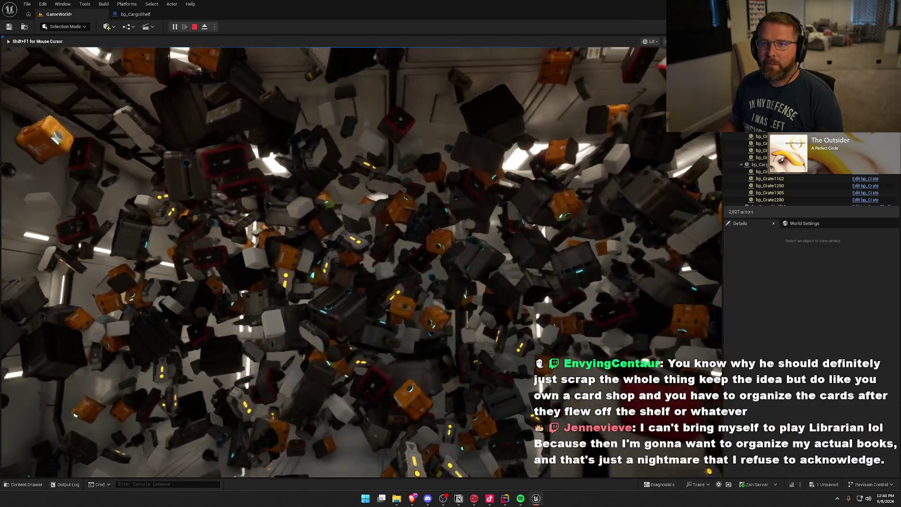
{"action": "key", "text": "w"}
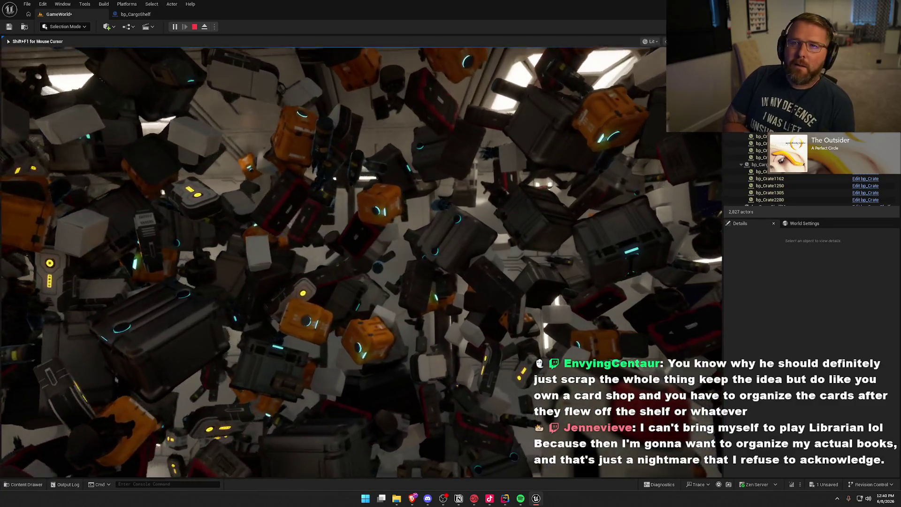
{"action": "key", "text": "w"}
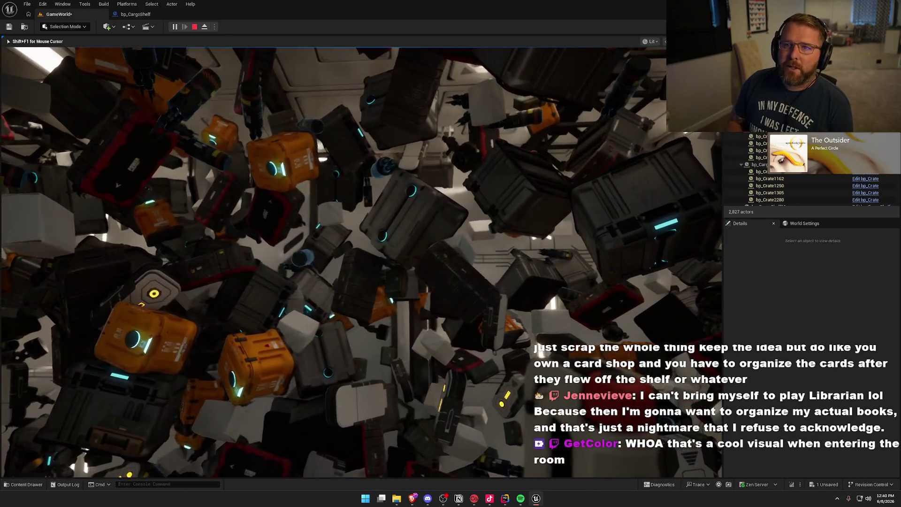
{"action": "key", "text": "w"}
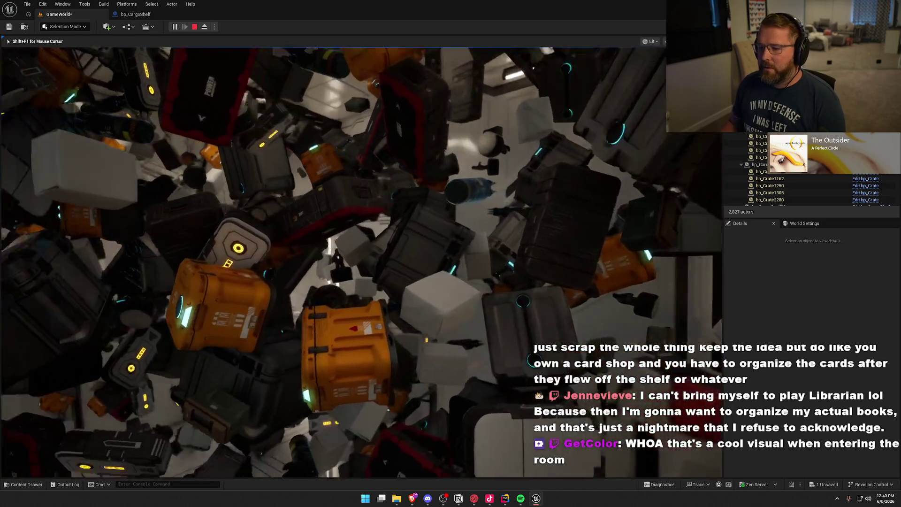
{"action": "key", "text": "w"}
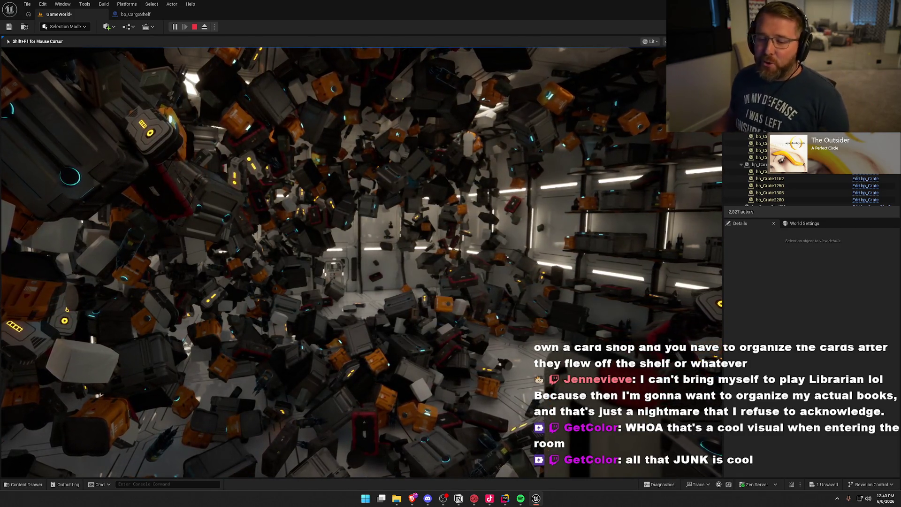
{"action": "key", "text": "w"}
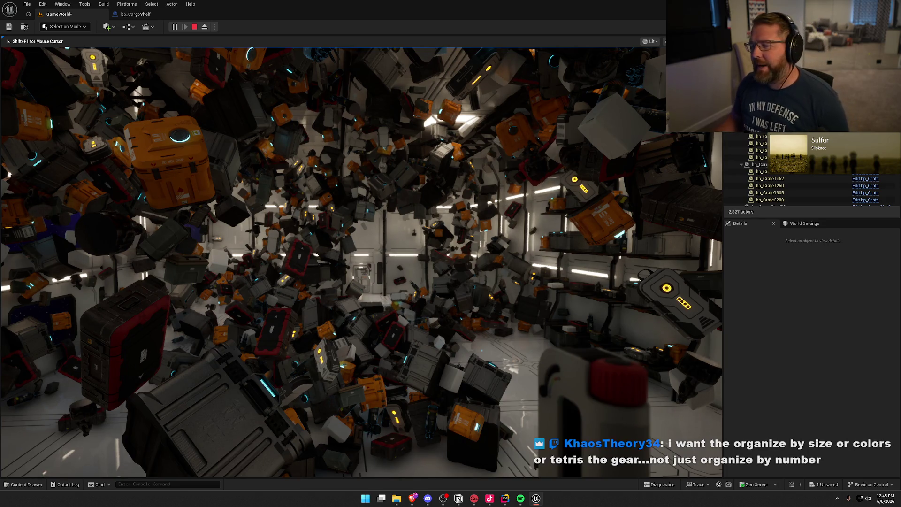
Fly once more through the floating crates, then stop the play-test with Esc.
{"action": "key", "text": "w"}
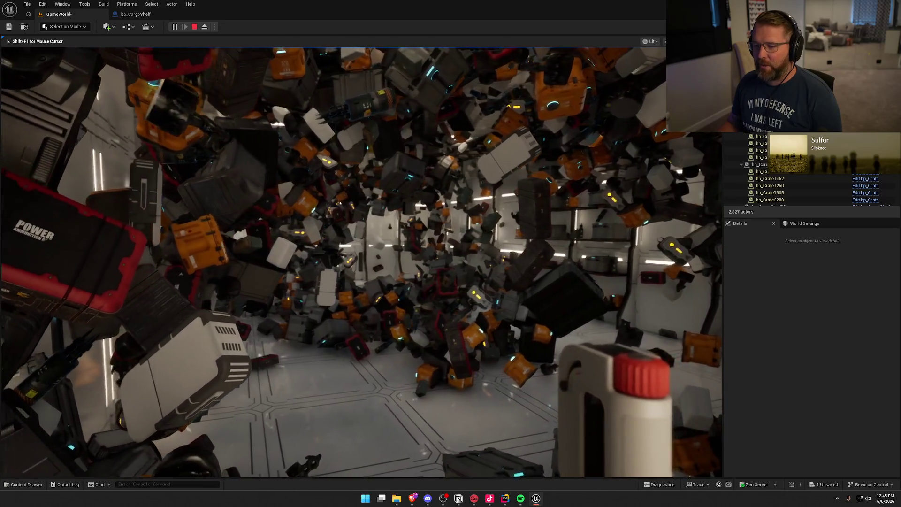
{"action": "key", "text": "Escape"}
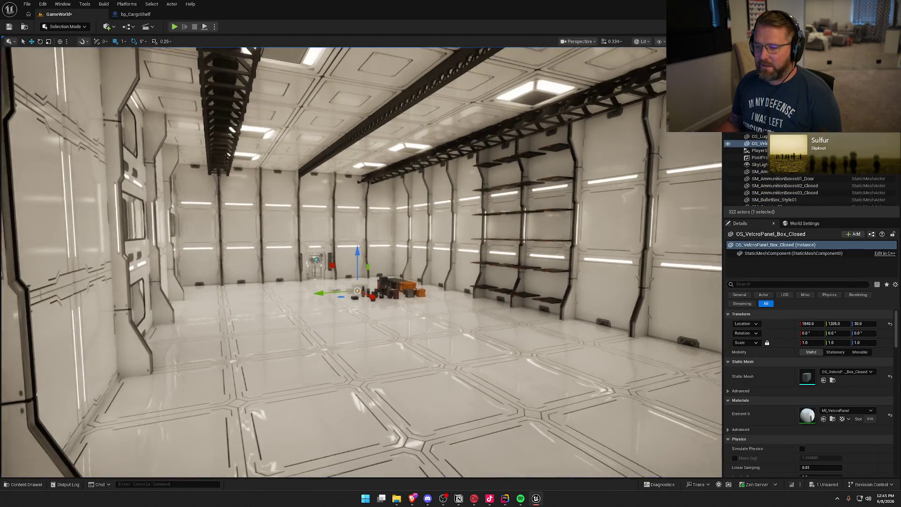
{"action": "left_click_drag", "start_coordinate": [579, 169], "coordinate": [579, 169]}
{"action": "key", "text": "Escape"}
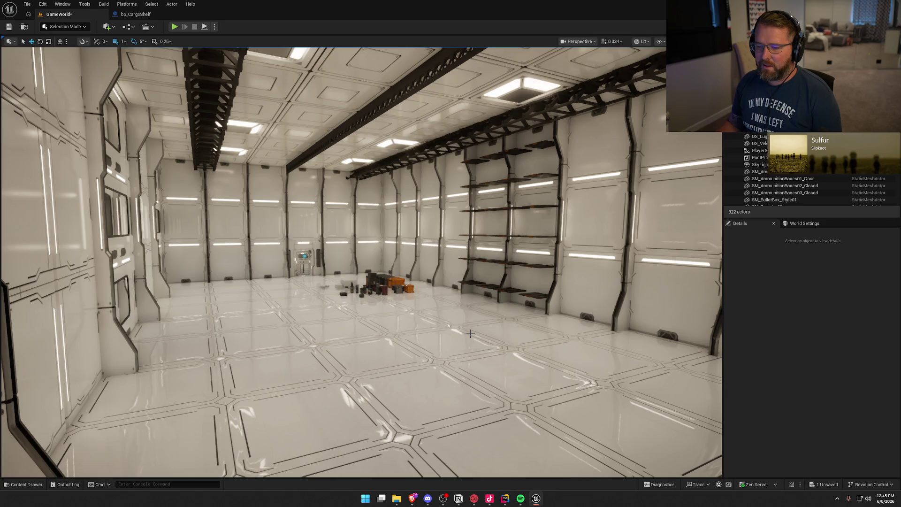
{"action": "mouse_move", "coordinate": [470, 332]}
{"action": "left_mouse_down"}
{"action": "mouse_move", "coordinate": [470, 357]}
{"action": "mouse_move", "coordinate": [488, 359]}
{"action": "mouse_move", "coordinate": [489, 282]}
{"action": "mouse_move", "coordinate": [484, 364]}
{"action": "mouse_move", "coordinate": [470, 332]}
{"action": "left_mouse_up"}
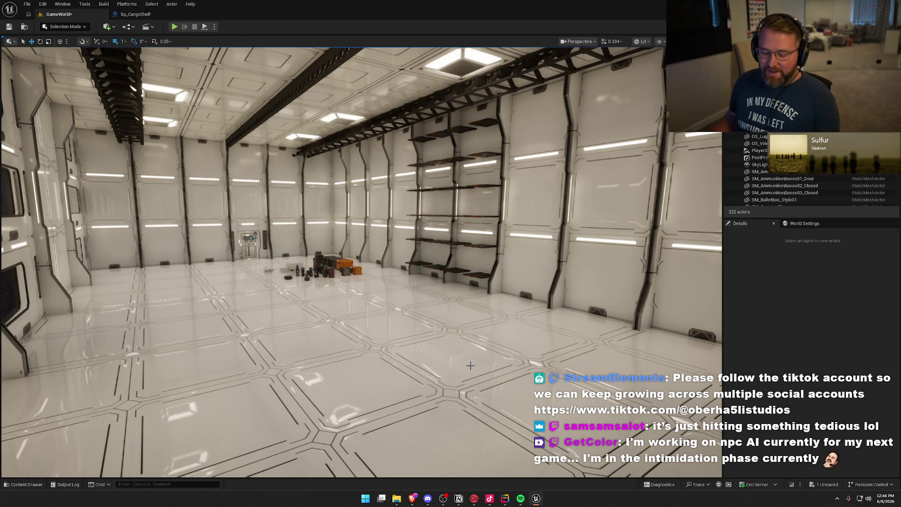
{"action": "mouse_move", "coordinate": [470, 365]}
{"action": "left_mouse_down"}
{"action": "mouse_move", "coordinate": [470, 338]}
{"action": "mouse_move", "coordinate": [437, 331]}
{"action": "mouse_move", "coordinate": [470, 324]}
{"action": "mouse_move", "coordinate": [469, 350]}
{"action": "mouse_move", "coordinate": [326, 173]}
{"action": "mouse_move", "coordinate": [328, 183]}
{"action": "mouse_move", "coordinate": [328, 164]}
{"action": "left_mouse_up"}
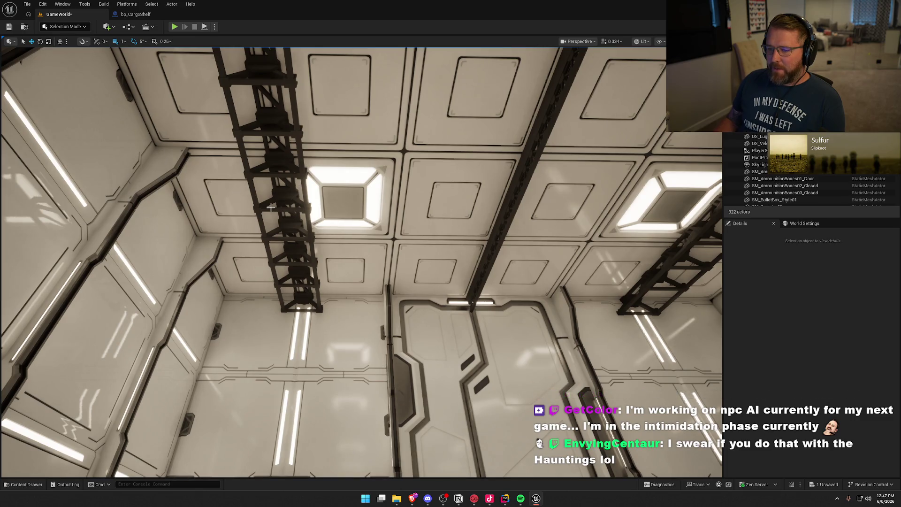
{"action": "mouse_move", "coordinate": [293, 225]}
{"action": "left_mouse_down"}
{"action": "mouse_move", "coordinate": [352, 179]}
{"action": "mouse_move", "coordinate": [370, 286]}
{"action": "mouse_move", "coordinate": [370, 267]}
{"action": "mouse_move", "coordinate": [384, 256]}
{"action": "mouse_move", "coordinate": [359, 244]}
{"action": "left_mouse_up"}
{"action": "left_click_drag", "start_coordinate": [405, 302], "coordinate": [345, 322]}
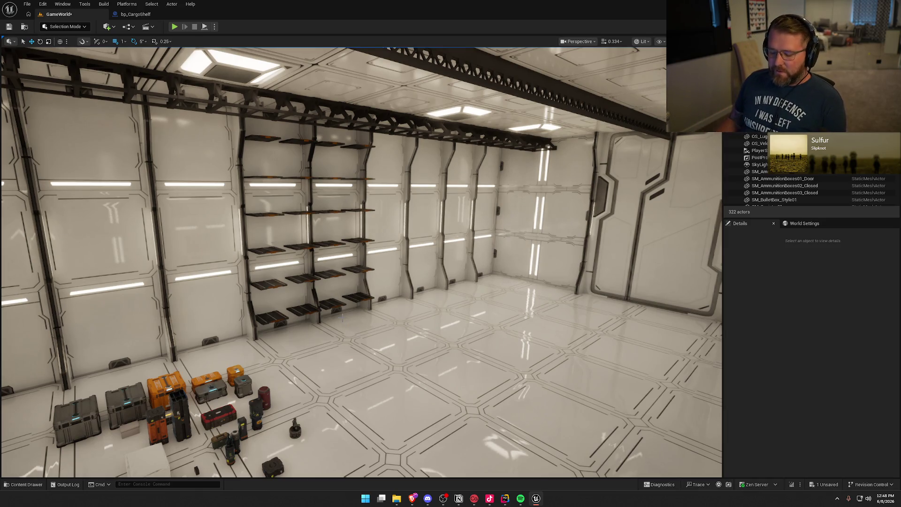
{"action": "mouse_move", "coordinate": [447, 269]}
{"action": "left_mouse_down"}
{"action": "mouse_move", "coordinate": [564, 271]}
{"action": "mouse_move", "coordinate": [680, 301]}
{"action": "mouse_move", "coordinate": [653, 263]}
{"action": "mouse_move", "coordinate": [705, 273]}
{"action": "mouse_move", "coordinate": [446, 269]}
{"action": "left_mouse_up"}
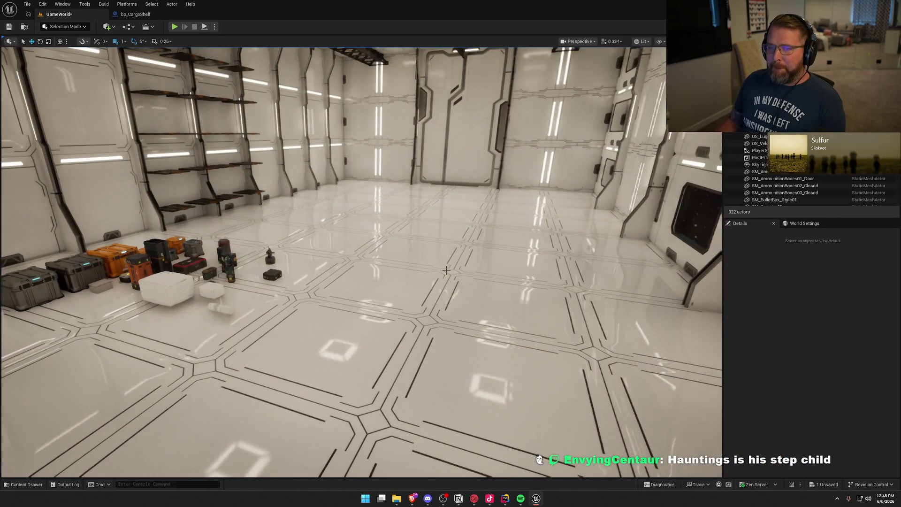
{"action": "left_click_drag", "start_coordinate": [478, 234], "coordinate": [319, 235]}
{"action": "mouse_move", "coordinate": [470, 271]}
{"action": "left_mouse_down"}
{"action": "mouse_move", "coordinate": [484, 296]}
{"action": "mouse_move", "coordinate": [469, 271]}
{"action": "left_mouse_up"}
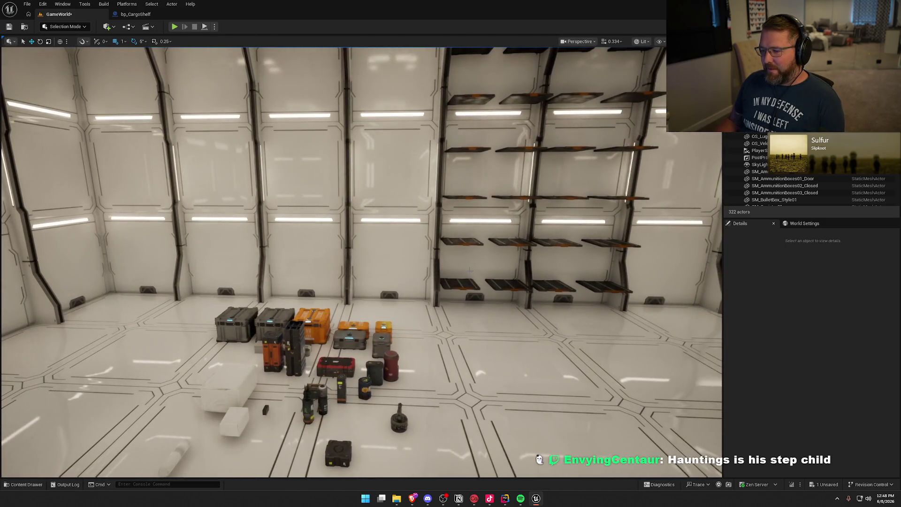
{"action": "left_click", "coordinate": [468, 282]}
Select the twelve wall shelves, bottom rows through top row, and focus on them.
{"action": "left_click", "coordinate": [489, 284], "text": "ctrl"}
{"action": "left_click", "coordinate": [512, 243], "text": "ctrl"}
{"action": "mouse_move", "coordinate": [464, 190]}
{"action": "left_mouse_down"}
{"action": "mouse_move", "coordinate": [470, 160]}
{"action": "mouse_move", "coordinate": [511, 241]}
{"action": "left_mouse_up"}
{"action": "left_click", "coordinate": [413, 214], "text": "ctrl"}
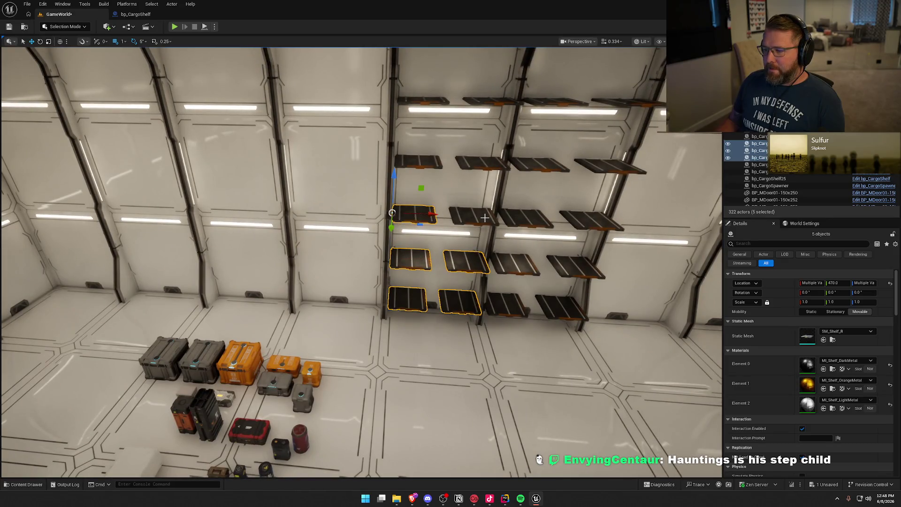
{"action": "left_click", "coordinate": [485, 166], "text": "ctrl"}
{"action": "left_click", "coordinate": [418, 162], "text": "ctrl"}
{"action": "left_click", "coordinate": [423, 100], "text": "ctrl"}
{"action": "left_click", "coordinate": [487, 99], "text": "ctrl"}
{"action": "mouse_move", "coordinate": [487, 98]}
{"action": "left_mouse_down"}
{"action": "mouse_move", "coordinate": [450, 155]}
{"action": "mouse_move", "coordinate": [574, 165]}
{"action": "mouse_move", "coordinate": [129, 172]}
{"action": "left_mouse_up"}
{"action": "left_click", "coordinate": [394, 154], "text": "ctrl"}
{"action": "left_click", "coordinate": [458, 157], "text": "ctrl"}
{"action": "key", "text": "f"}
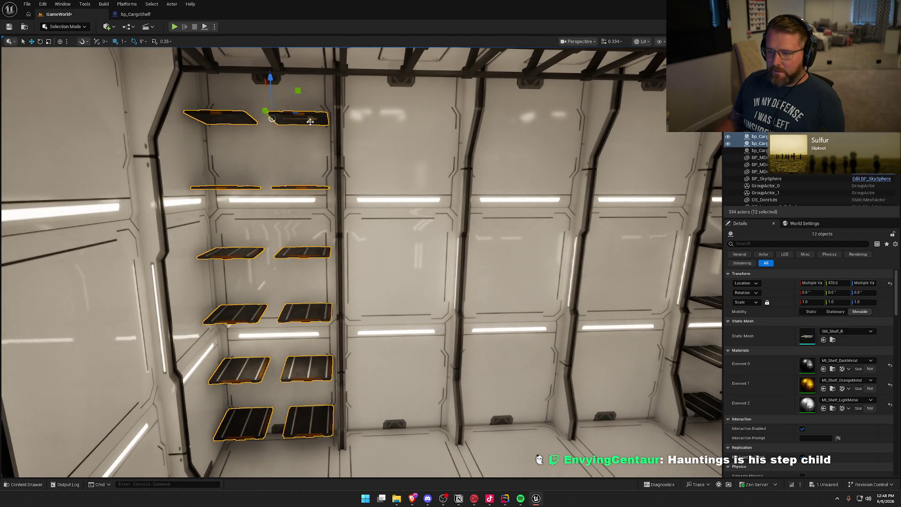
Nudge the shelves about 12 cm sideways, then duplicate them along the wall, shifted 16 cm right.
{"action": "left_click_drag", "start_coordinate": [272, 118], "coordinate": [317, 120]}
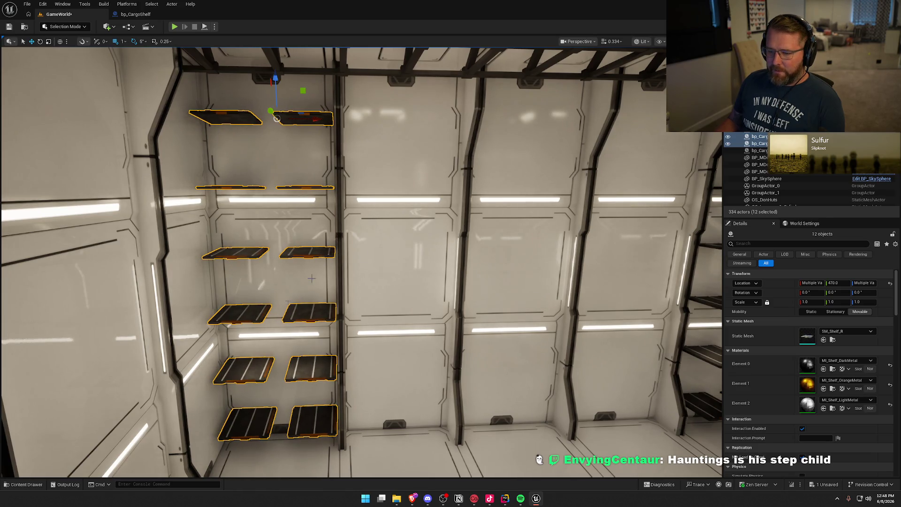
{"action": "key", "text": "f"}
{"action": "mouse_move", "coordinate": [356, 226]}
{"action": "left_mouse_down"}
{"action": "mouse_move", "coordinate": [310, 150]}
{"action": "mouse_move", "coordinate": [286, 132]}
{"action": "left_mouse_up"}
{"action": "mouse_move", "coordinate": [430, 150]}
{"action": "left_mouse_down"}
{"action": "mouse_move", "coordinate": [355, 150]}
{"action": "mouse_move", "coordinate": [503, 150]}
{"action": "mouse_move", "coordinate": [415, 148]}
{"action": "mouse_move", "coordinate": [384, 137]}
{"action": "left_mouse_up"}
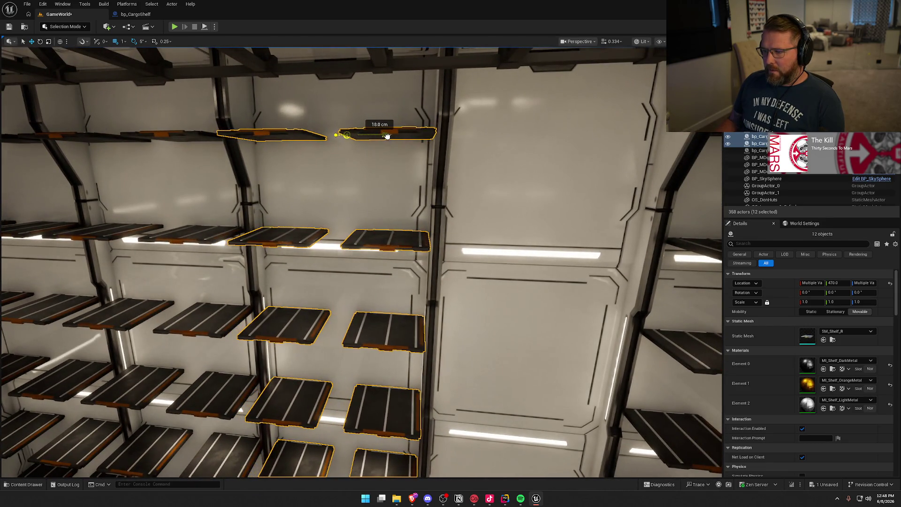
{"action": "scroll", "coordinate": [322, 161], "scroll_direction": "down", "scroll_amount": 5}
{"action": "left_click_drag", "start_coordinate": [322, 161], "coordinate": [444, 162]}
{"action": "scroll", "coordinate": [385, 189], "scroll_direction": "up", "scroll_amount": 3}
{"action": "scroll", "coordinate": [384, 189], "scroll_direction": "up", "scroll_amount": 5}
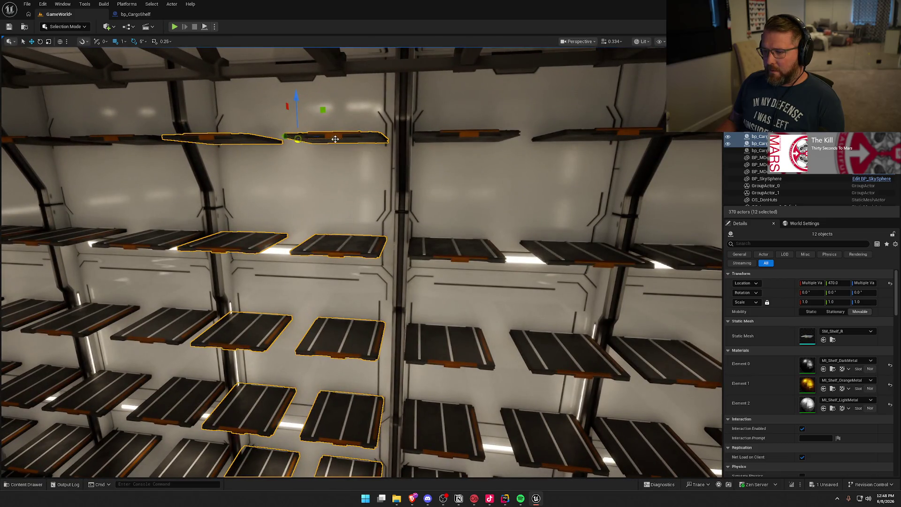
{"action": "left_click_drag", "start_coordinate": [336, 139], "coordinate": [345, 141]}
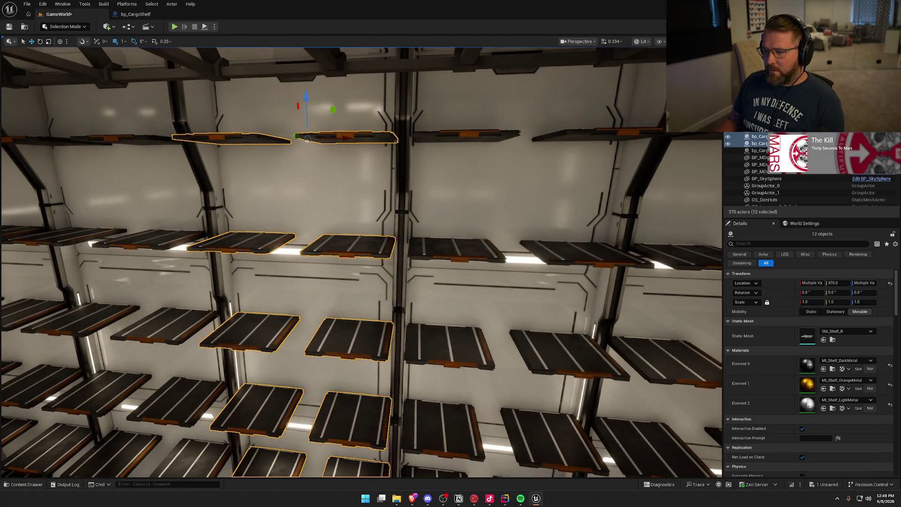
{"action": "scroll", "coordinate": [307, 138], "scroll_direction": "down", "scroll_amount": 5}
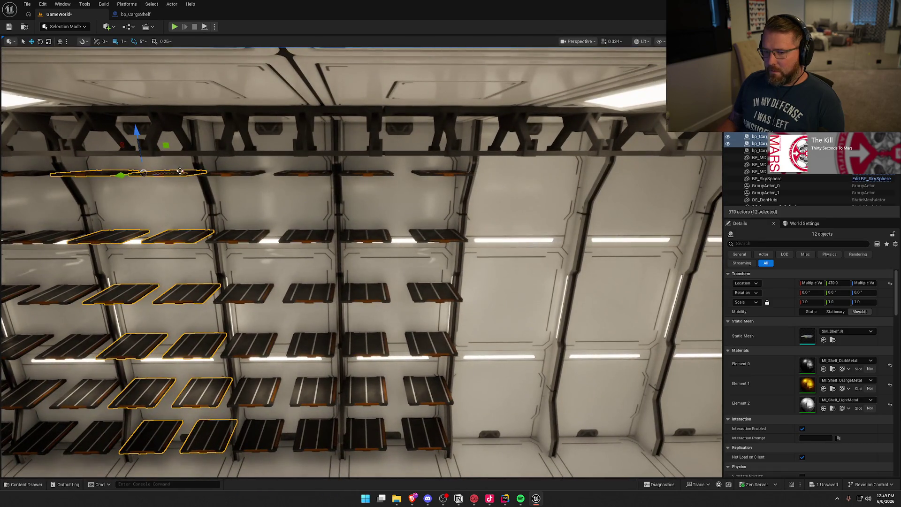
Duplicate the twelve-shelf set twice more, sliding each copy right into the next bay.
{"action": "mouse_move", "coordinate": [179, 170]}
{"action": "left_mouse_down"}
{"action": "mouse_move", "coordinate": [2, 292]}
{"action": "mouse_move", "coordinate": [282, 206]}
{"action": "left_mouse_up"}
{"action": "mouse_move", "coordinate": [367, 180]}
{"action": "left_mouse_down"}
{"action": "mouse_move", "coordinate": [379, 179]}
{"action": "mouse_move", "coordinate": [281, 196]}
{"action": "mouse_move", "coordinate": [389, 186]}
{"action": "mouse_move", "coordinate": [352, 177]}
{"action": "mouse_move", "coordinate": [422, 176]}
{"action": "left_mouse_up"}
{"action": "scroll", "coordinate": [413, 206], "scroll_direction": "up", "scroll_amount": 5}
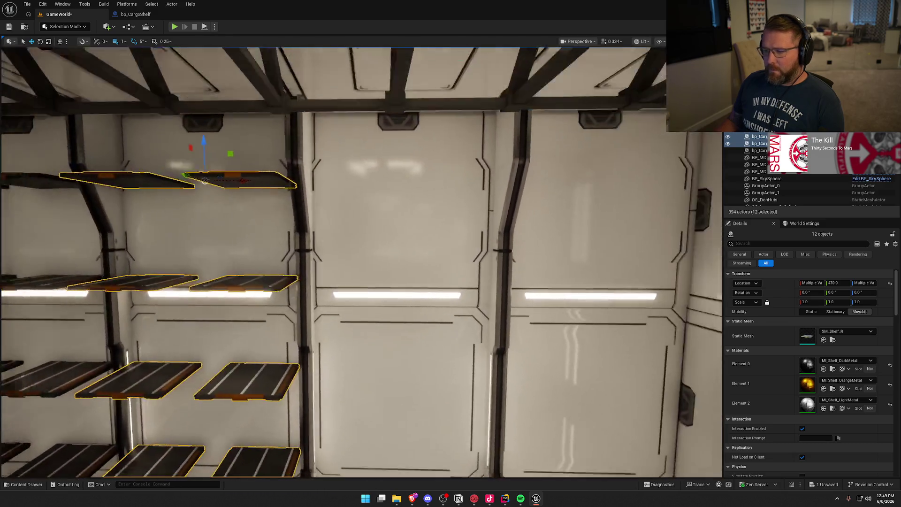
{"action": "scroll", "coordinate": [205, 181], "scroll_direction": "down", "scroll_amount": 5}
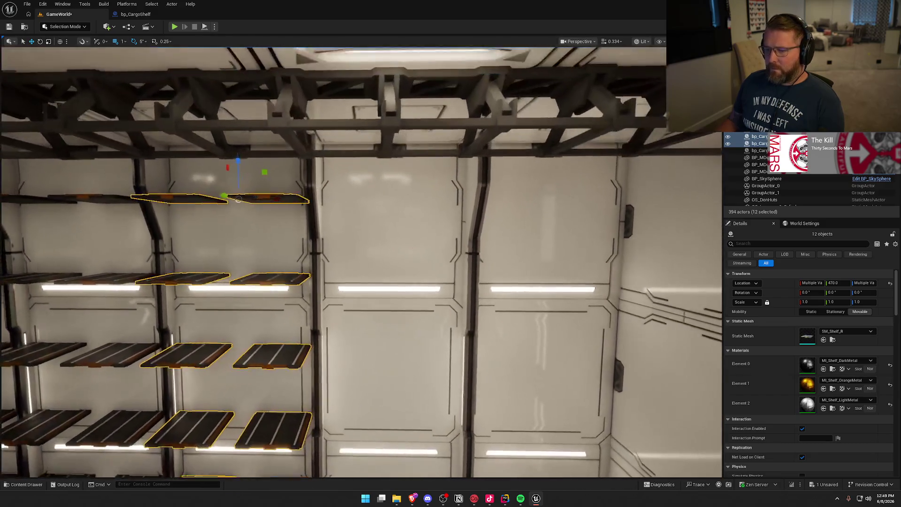
{"action": "left_click_drag", "start_coordinate": [239, 197], "coordinate": [416, 197]}
{"action": "mouse_move", "coordinate": [453, 234]}
{"action": "left_mouse_down"}
{"action": "mouse_move", "coordinate": [370, 183]}
{"action": "mouse_move", "coordinate": [381, 184]}
{"action": "left_mouse_up"}
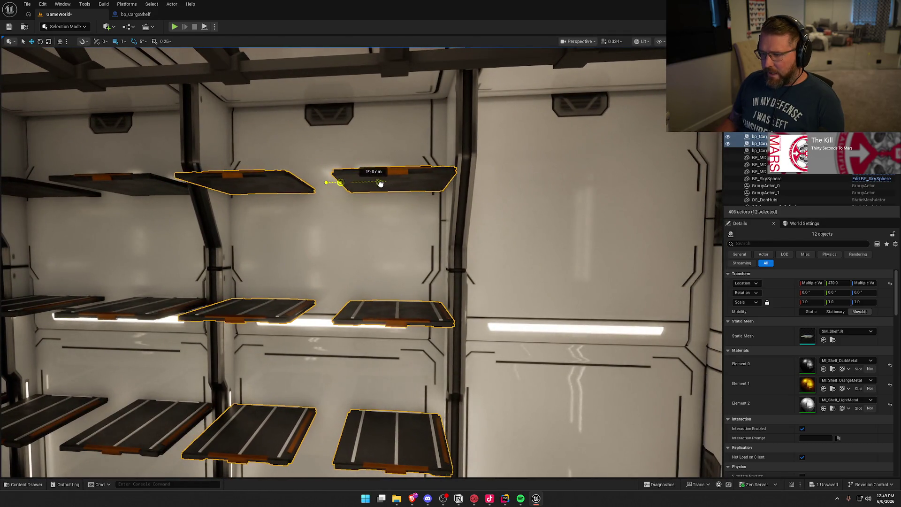
{"action": "scroll", "coordinate": [322, 213], "scroll_direction": "down", "scroll_amount": 5}
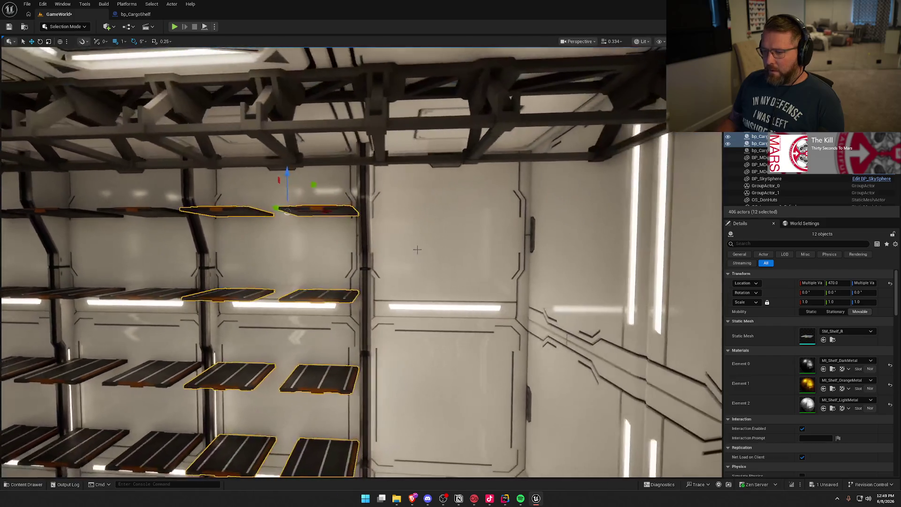
Ctrl+D the set into the next bay, then select the rightmost column's lowest shelf.
{"action": "key", "text": "ctrl+d"}
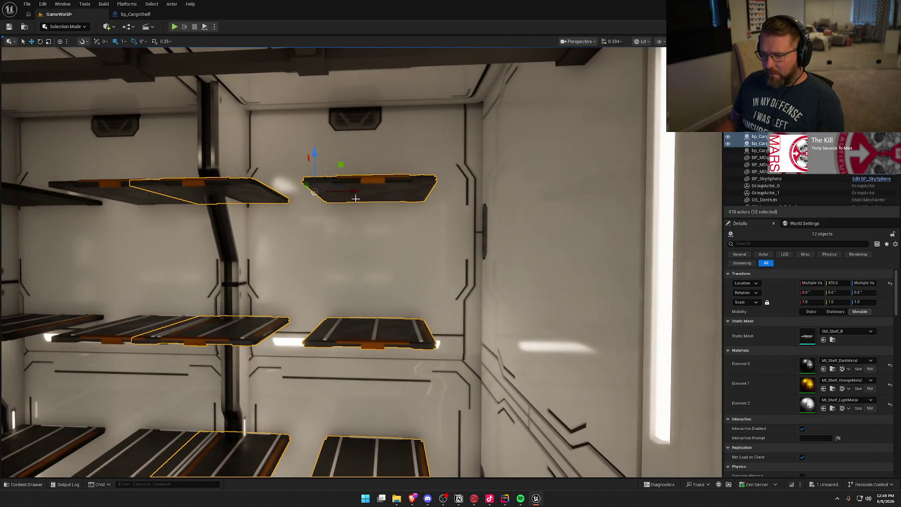
{"action": "left_click_drag", "start_coordinate": [317, 191], "coordinate": [369, 190]}
{"action": "key", "text": "w"}
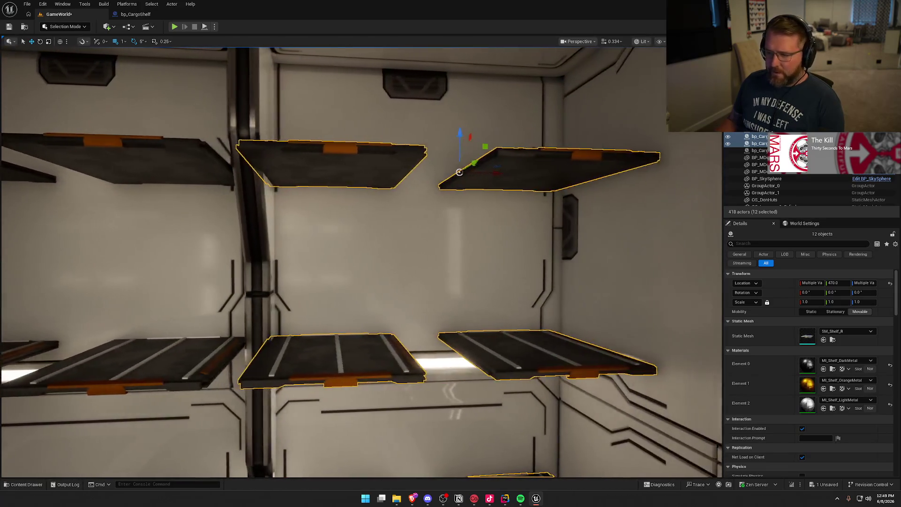
{"action": "scroll", "coordinate": [486, 170], "scroll_direction": "down", "scroll_amount": 2}
{"action": "scroll", "coordinate": [504, 182], "scroll_direction": "down", "scroll_amount": 2}
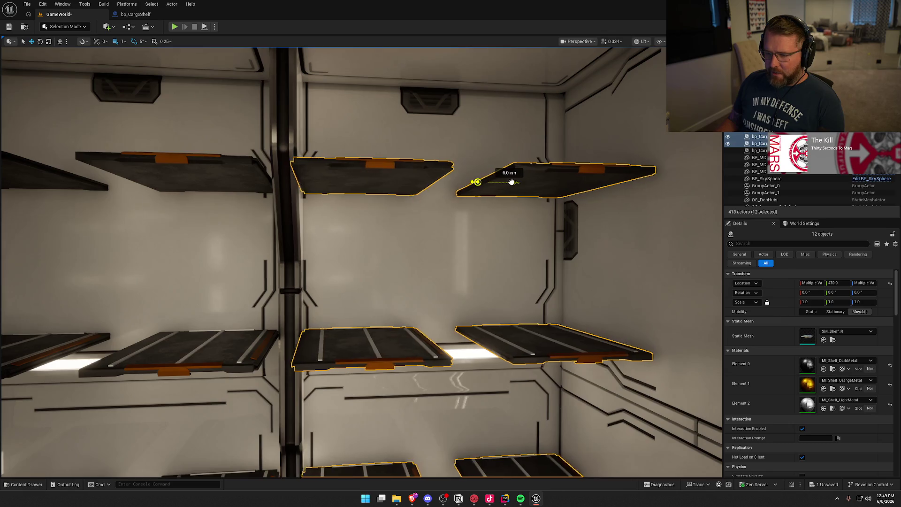
{"action": "scroll", "coordinate": [504, 183], "scroll_direction": "down", "scroll_amount": 2}
{"action": "left_click_drag", "start_coordinate": [457, 167], "coordinate": [421, 358]}
{"action": "left_click", "coordinate": [422, 358]}
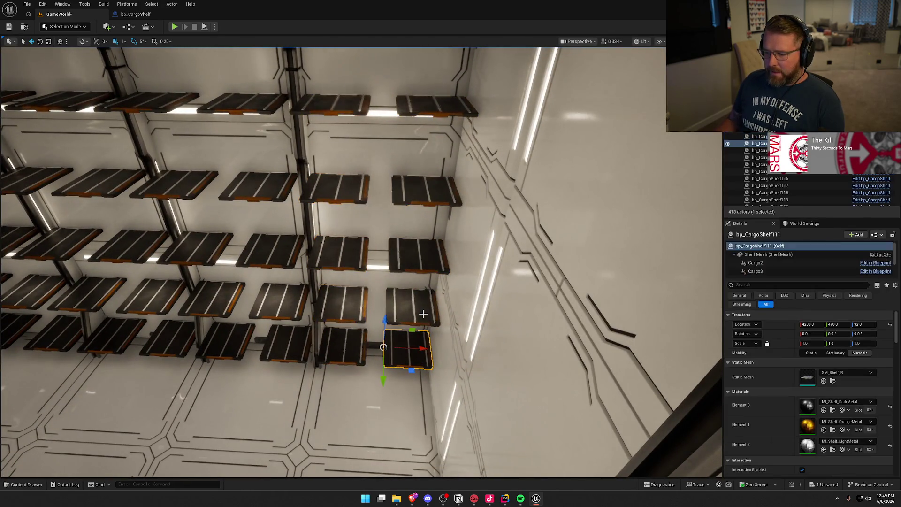
Select the five surplus shelves in the rightmost column and delete them.
{"action": "left_click", "coordinate": [412, 306], "text": "ctrl"}
{"action": "left_click", "coordinate": [417, 255], "text": "ctrl"}
{"action": "left_click", "coordinate": [424, 193], "text": "ctrl"}
{"action": "scroll", "coordinate": [409, 282], "scroll_direction": "up", "scroll_amount": 2}
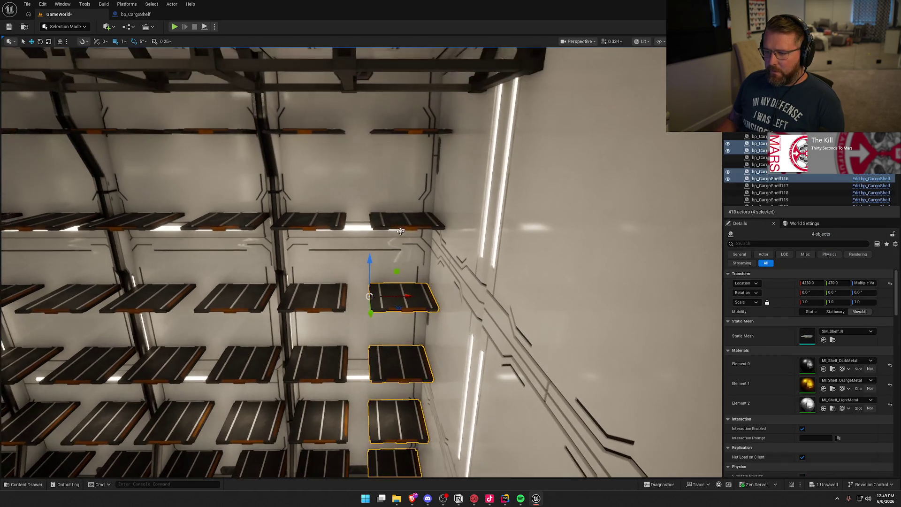
{"action": "left_click", "coordinate": [394, 462], "text": "ctrl"}
{"action": "key", "text": "Delete"}
Delete the four surplus leftmost-column shelves and pull back to view the whole wall.
{"action": "scroll", "coordinate": [402, 131], "scroll_direction": "down", "scroll_amount": 5}
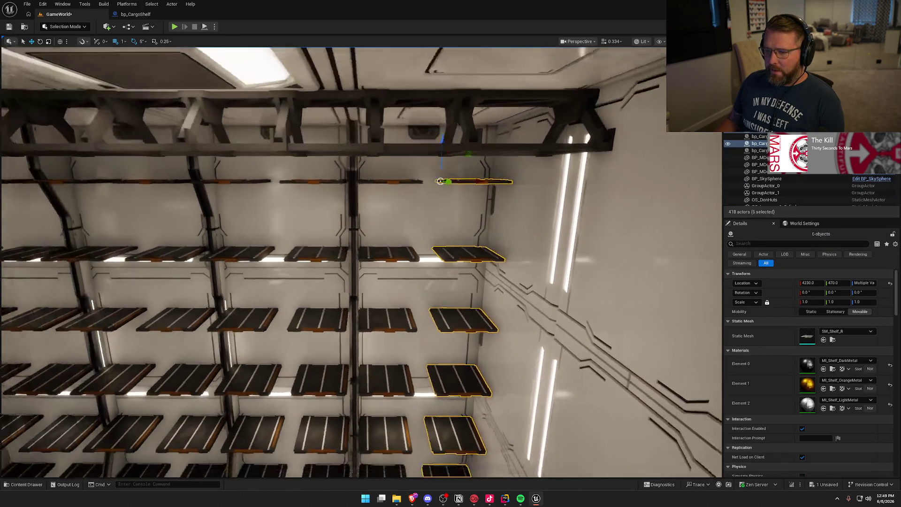
{"action": "scroll", "coordinate": [361, 263], "scroll_direction": "down", "scroll_amount": 5}
{"action": "scroll", "coordinate": [361, 263], "scroll_direction": "up", "scroll_amount": 3}
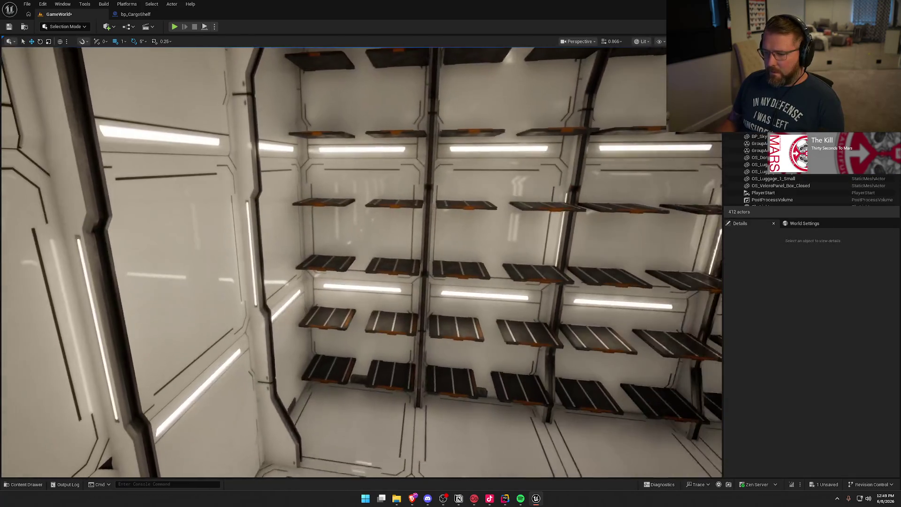
{"action": "left_click", "coordinate": [329, 369]}
{"action": "left_click", "coordinate": [331, 323], "text": "ctrl"}
{"action": "left_click", "coordinate": [325, 263], "text": "ctrl"}
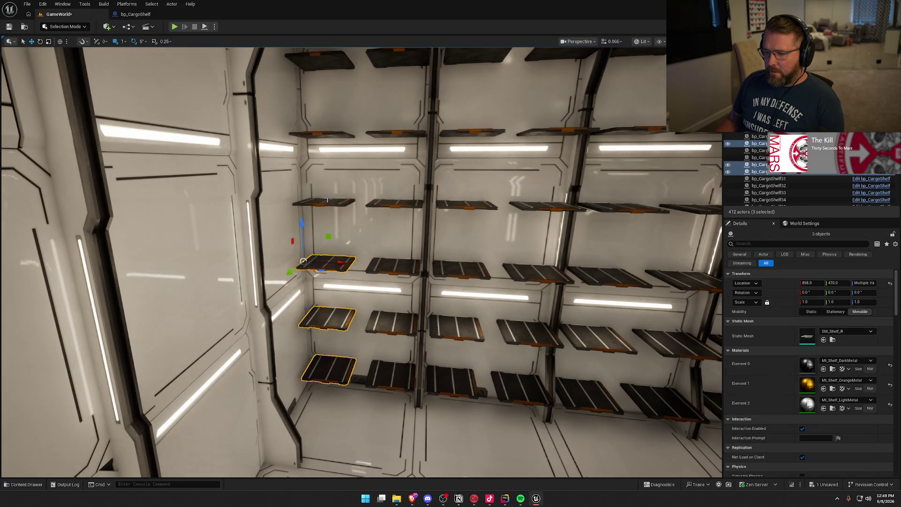
{"action": "left_click", "coordinate": [324, 202], "text": "ctrl"}
{"action": "scroll", "coordinate": [324, 134], "scroll_direction": "down", "scroll_amount": 5}
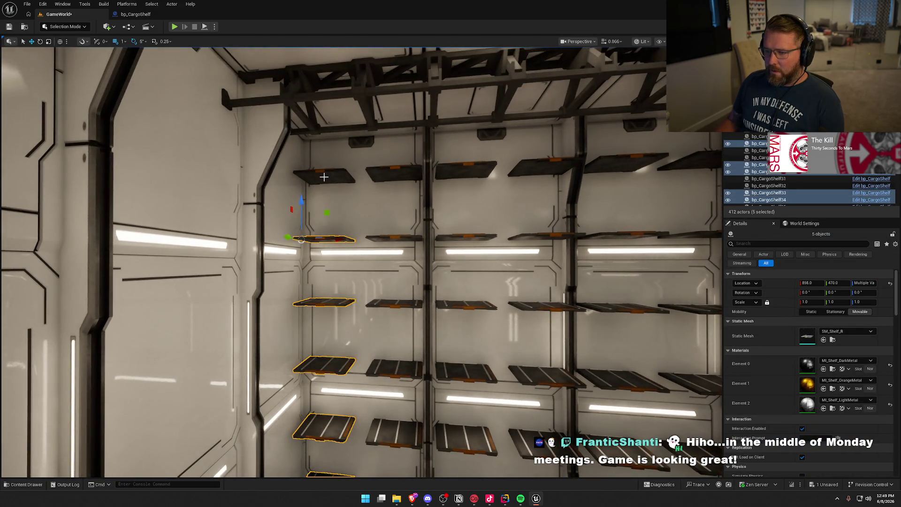
{"action": "key", "text": "Delete"}
{"action": "mouse_move", "coordinate": [324, 177]}
{"action": "left_mouse_down"}
{"action": "mouse_move", "coordinate": [277, 234]}
{"action": "mouse_move", "coordinate": [190, 310]}
{"action": "mouse_move", "coordinate": [138, 293]}
{"action": "left_mouse_up"}
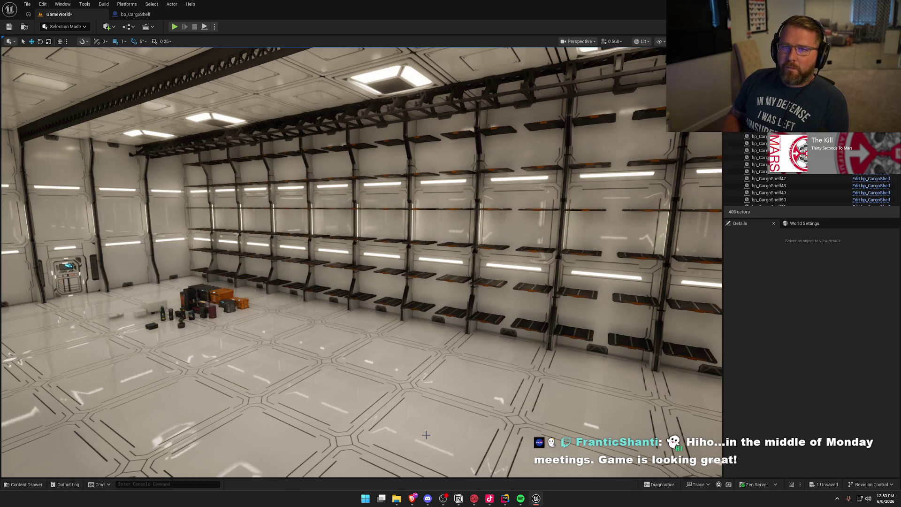
Fly past the corner wall and door to the shelf wall, then start Play.
{"action": "mouse_move", "coordinate": [420, 338]}
{"action": "left_mouse_down"}
{"action": "mouse_move", "coordinate": [329, 338]}
{"action": "mouse_move", "coordinate": [216, 376]}
{"action": "left_mouse_up"}
{"action": "left_click_drag", "start_coordinate": [415, 292], "coordinate": [400, 295]}
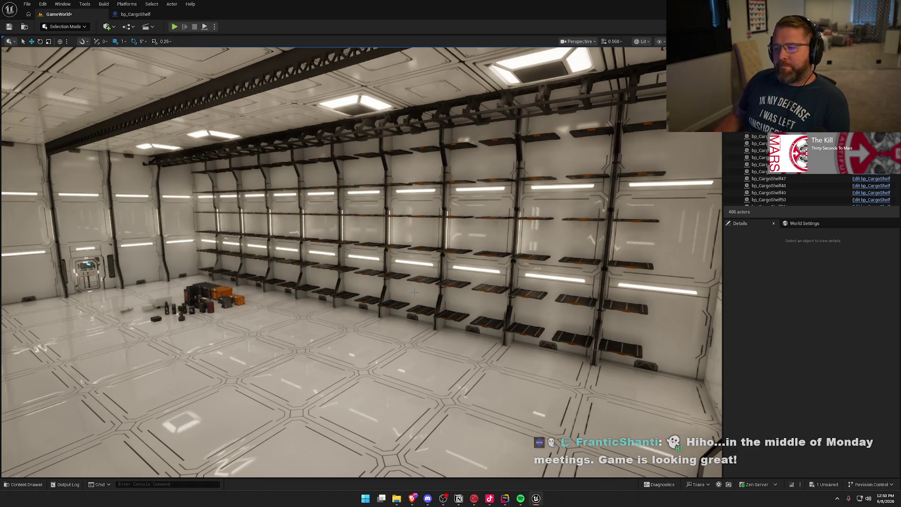
{"action": "left_click", "coordinate": [175, 26]}
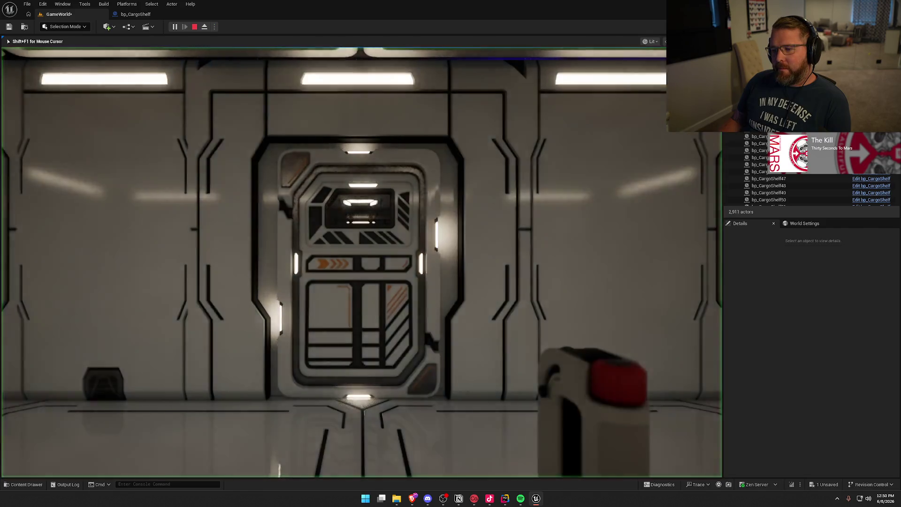
Walk through the planted corridor and lounge to the hangar door, releasing the tumbling crates.
{"action": "key", "text": "w"}
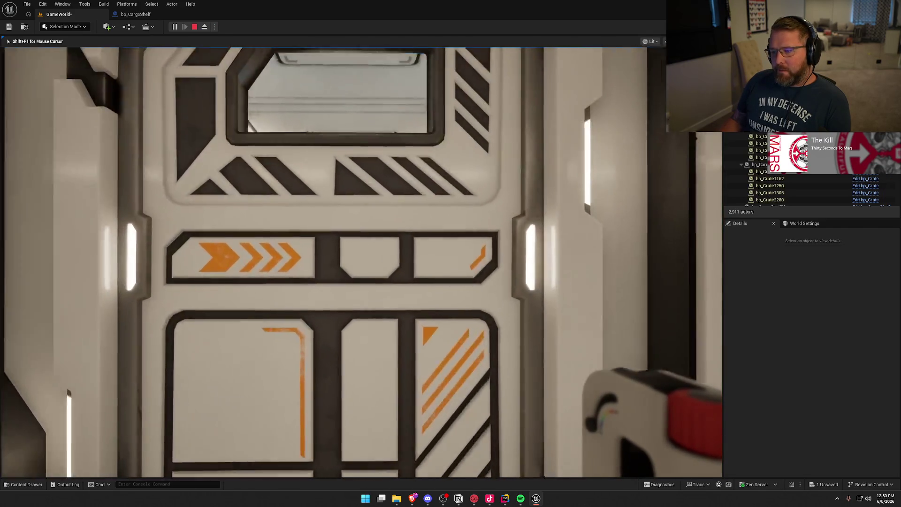
{"action": "key", "text": "w"}
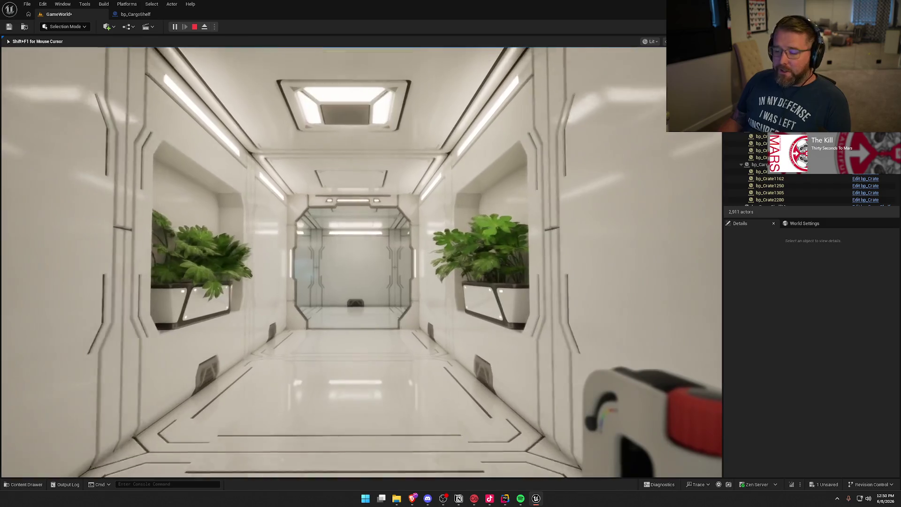
{"action": "key", "text": "w"}
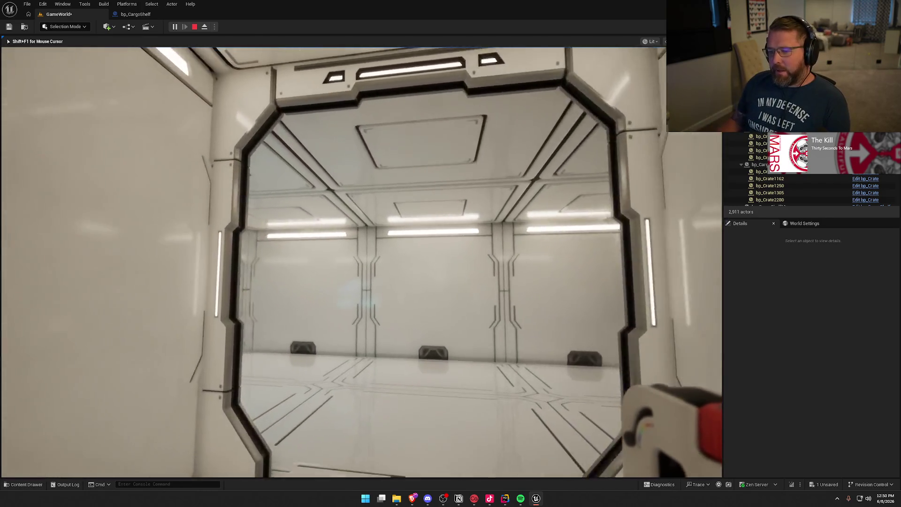
{"action": "key", "text": "w"}
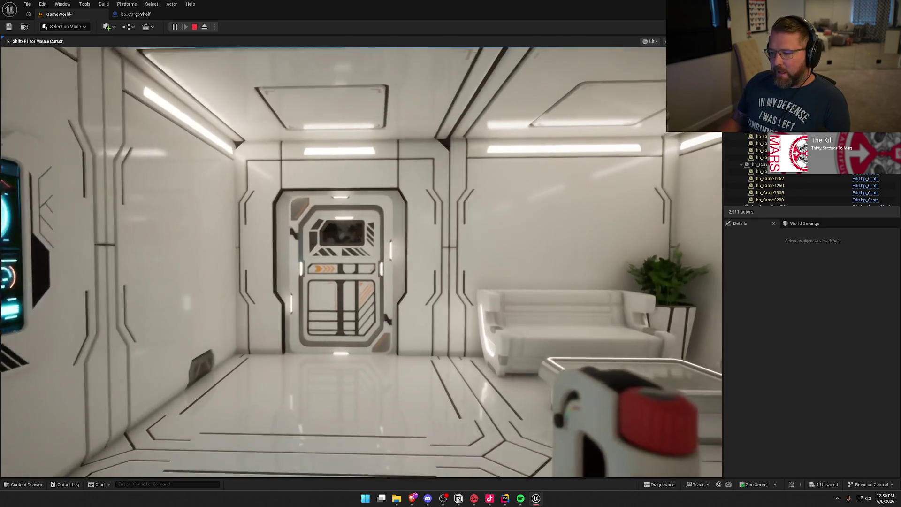
{"action": "key", "text": "w"}
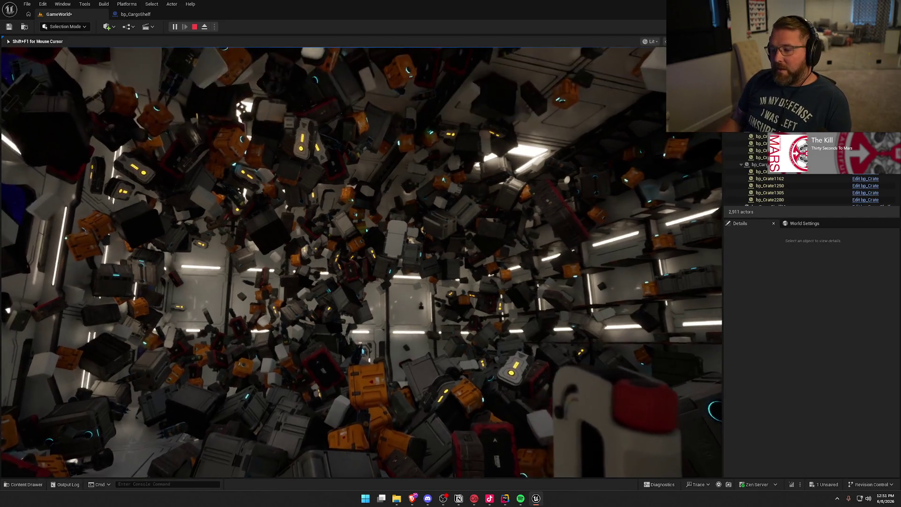
{"action": "mouse_move", "coordinate": [361, 263]}
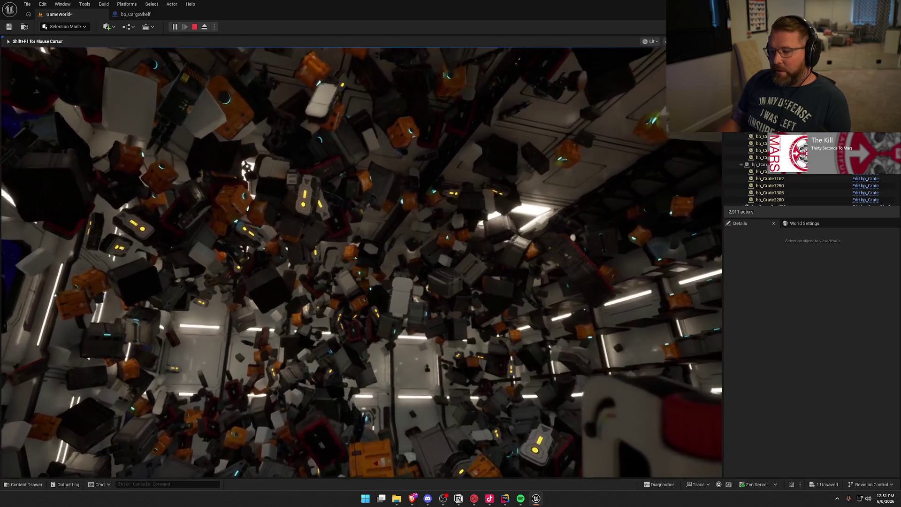
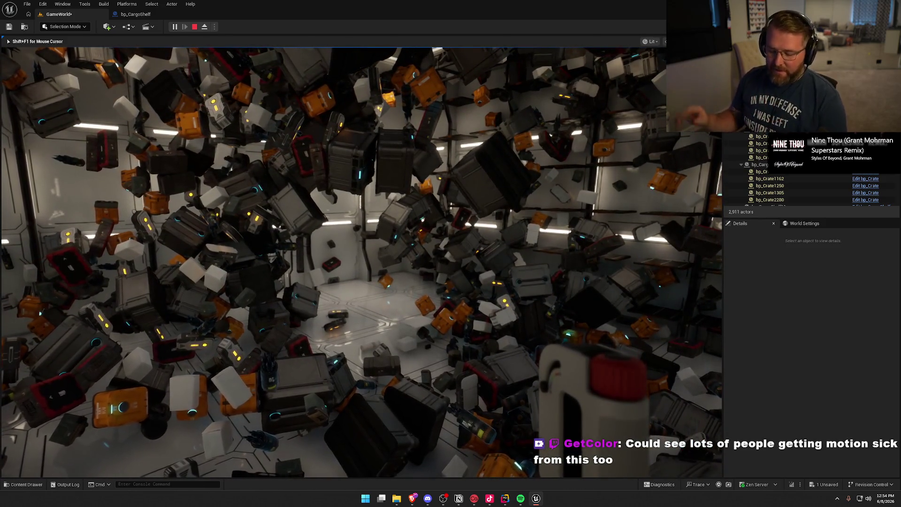
Stop the play session and open bp_Player from Logic > Player in the full Blueprint Editor.
{"action": "key", "text": "Escape"}
{"action": "key", "text": "ctrl+space"}
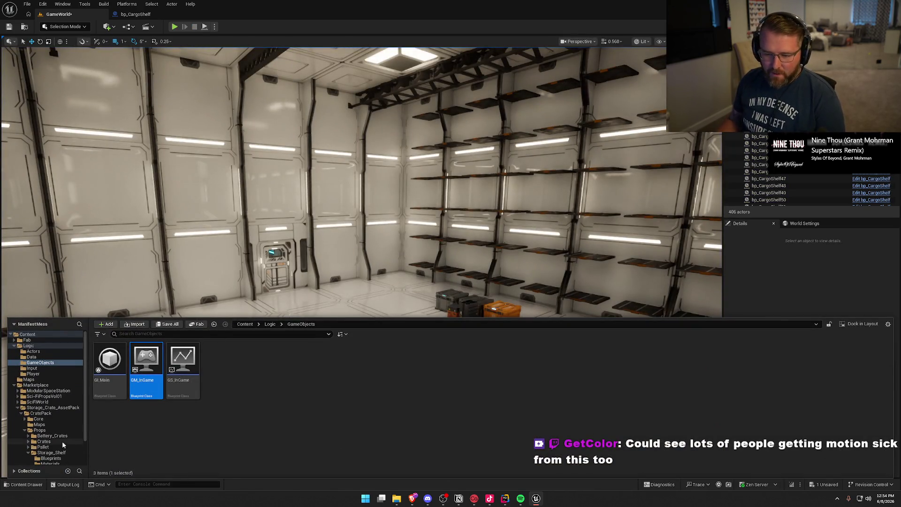
{"action": "left_click", "coordinate": [14, 385]}
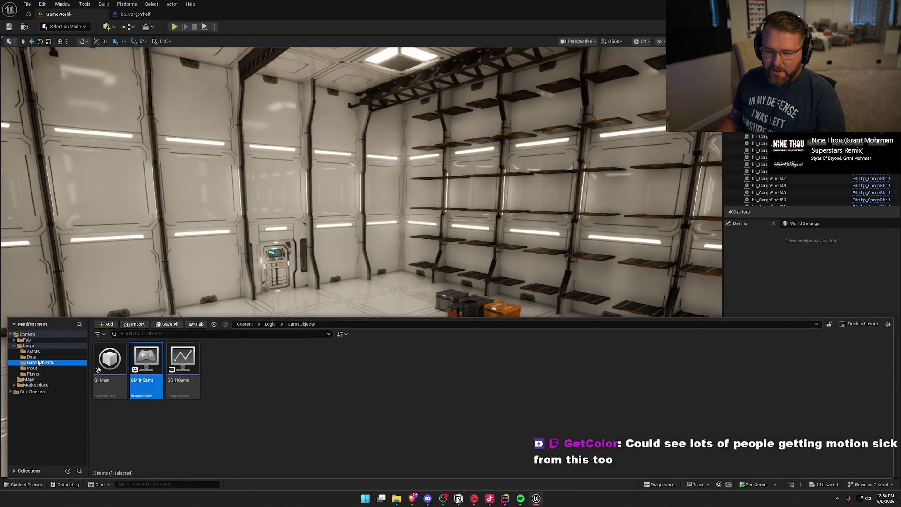
{"action": "left_click", "coordinate": [32, 368]}
{"action": "left_click", "coordinate": [33, 374]}
{"action": "double_click", "coordinate": [115, 364]}
{"action": "left_click", "coordinate": [308, 40]}
Expand the Zero G Movement and Look variable categories and select the Auto Level variable.
{"action": "left_click", "coordinate": [5, 343]}
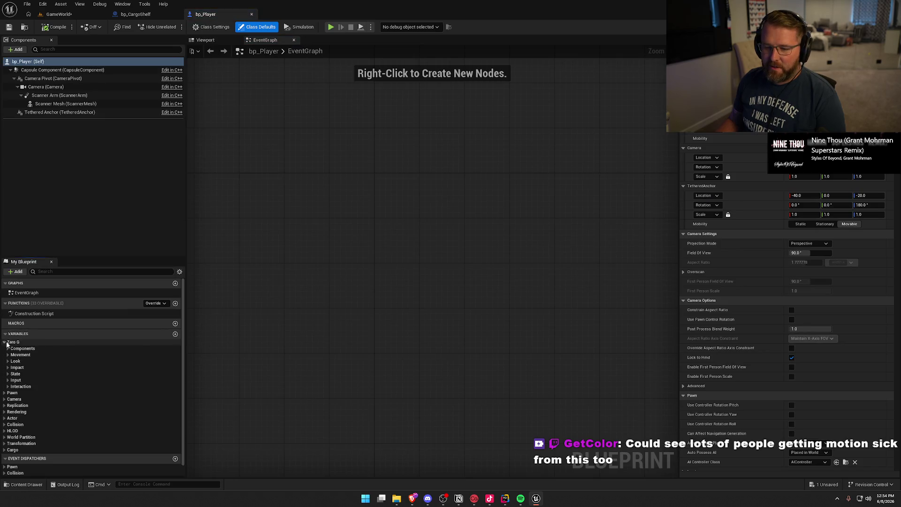
{"action": "left_click", "coordinate": [7, 354]}
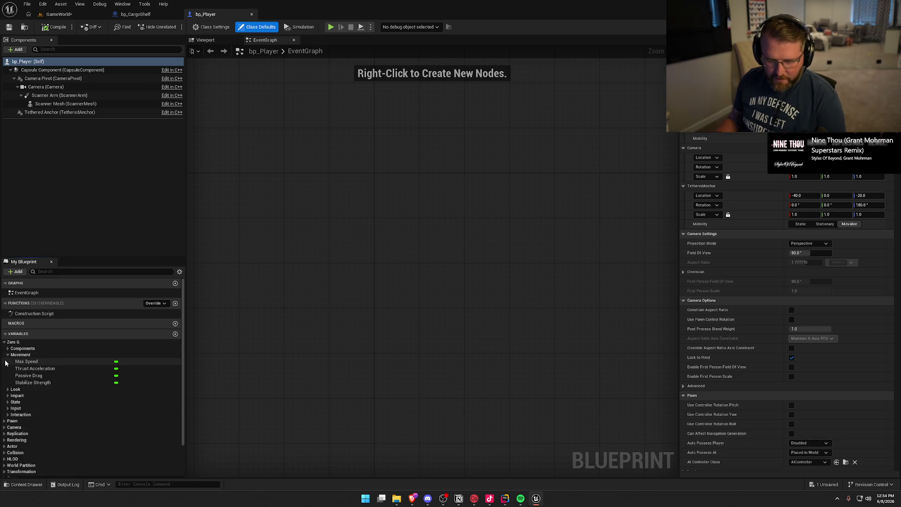
{"action": "left_click", "coordinate": [8, 415]}
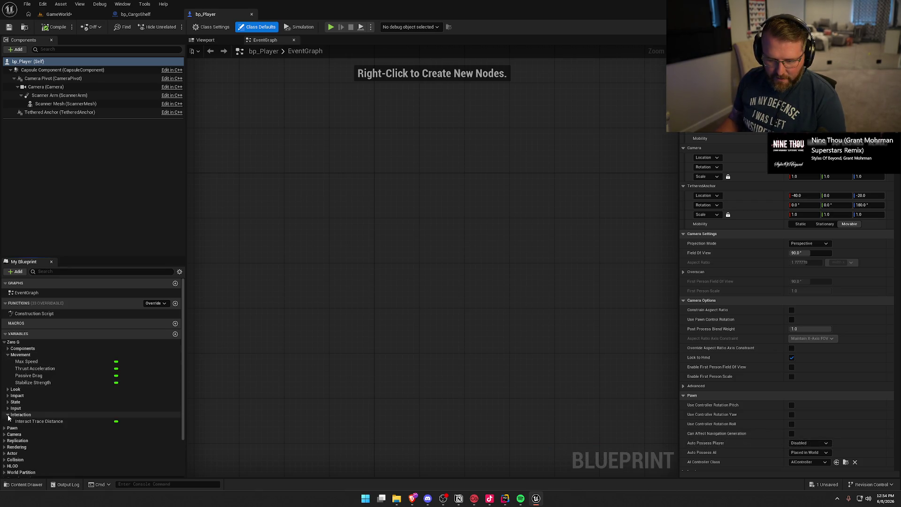
{"action": "left_click", "coordinate": [7, 415]}
{"action": "left_click", "coordinate": [7, 402]}
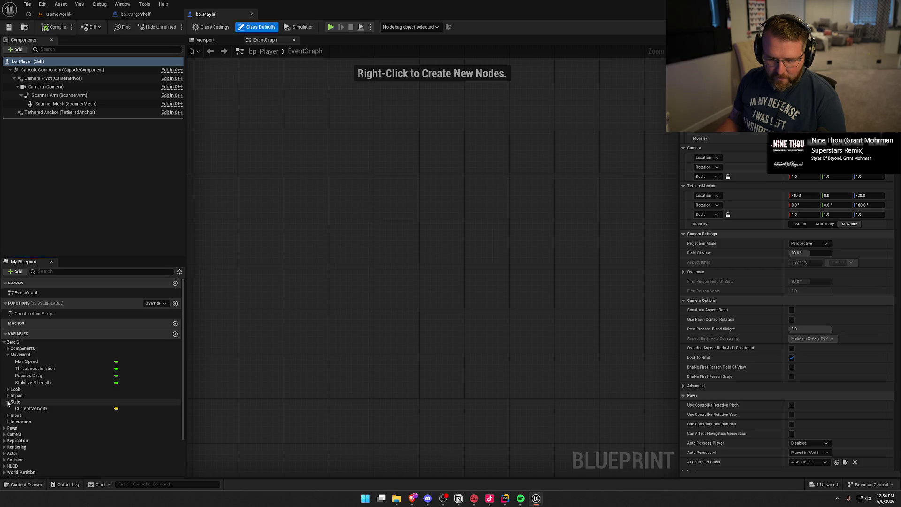
{"action": "left_click", "coordinate": [8, 402]}
{"action": "left_click", "coordinate": [8, 390]}
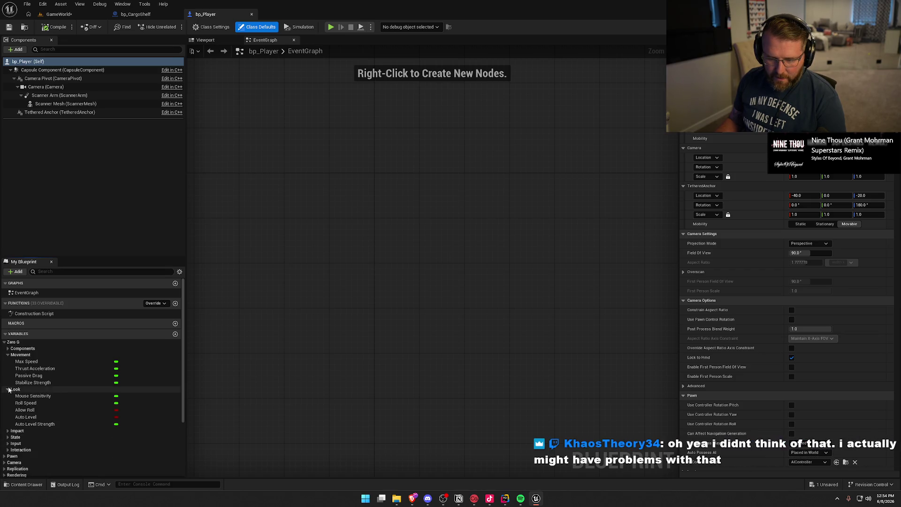
{"action": "left_click", "coordinate": [44, 417]}
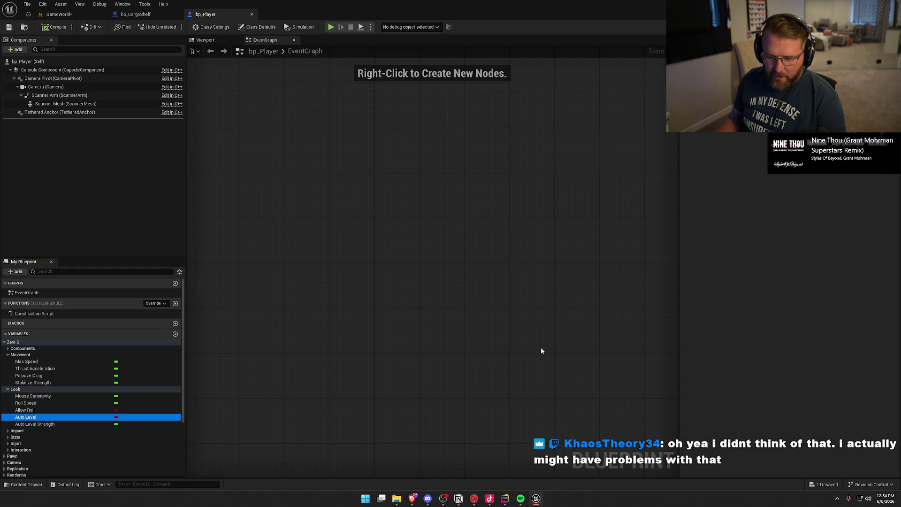
Compile bp_Player and return to the GameWorld level.
{"action": "left_click", "coordinate": [432, 139]}
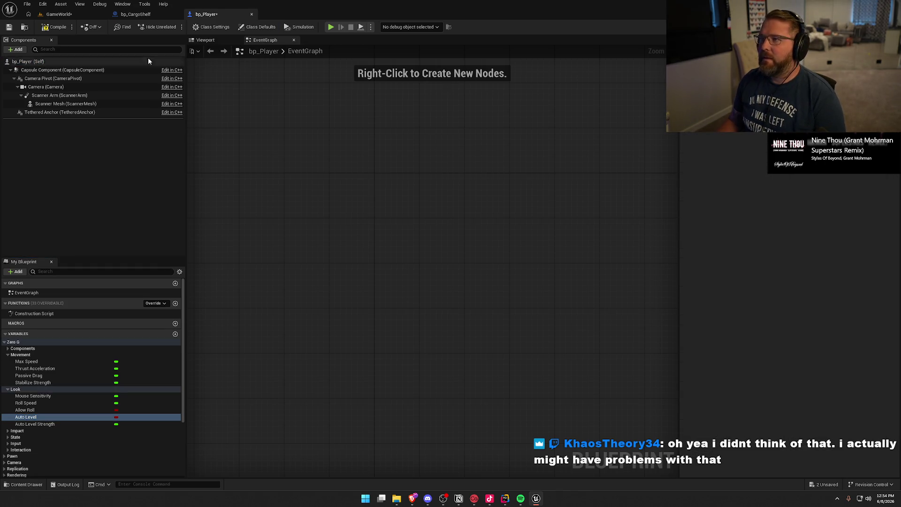
{"action": "left_click", "coordinate": [54, 27]}
{"action": "left_click", "coordinate": [58, 14]}
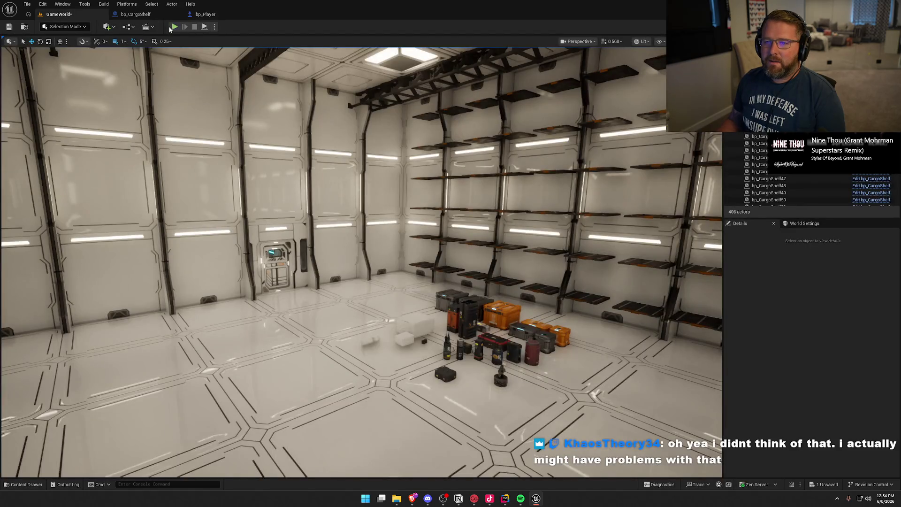
{"action": "key", "text": "alt+p"}
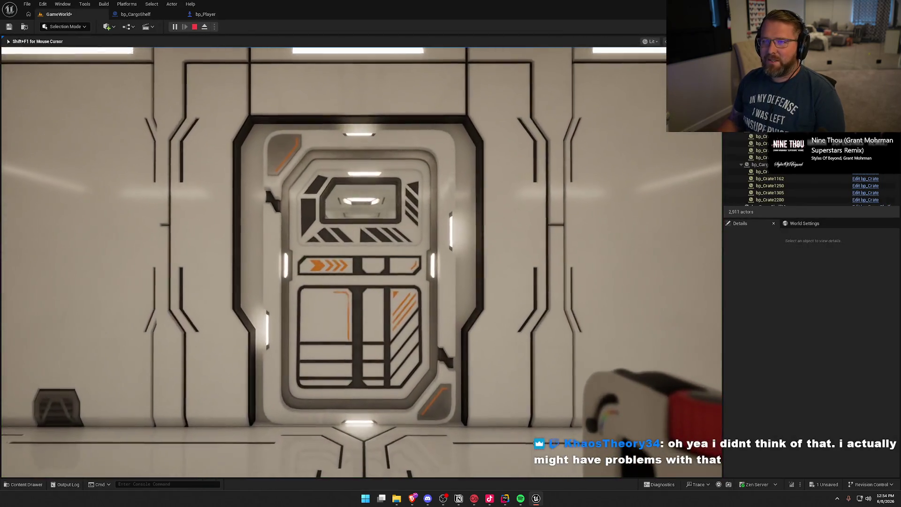
{"action": "key", "text": "w"}
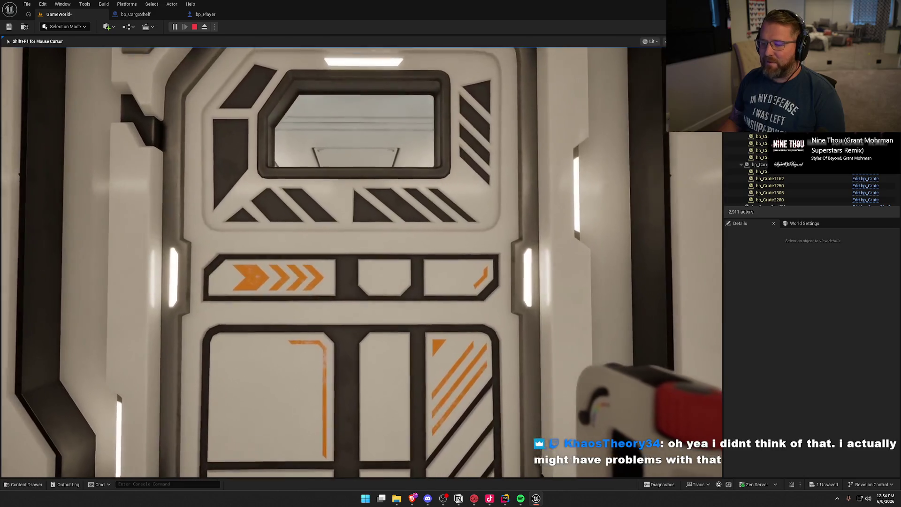
{"action": "key", "text": "w"}
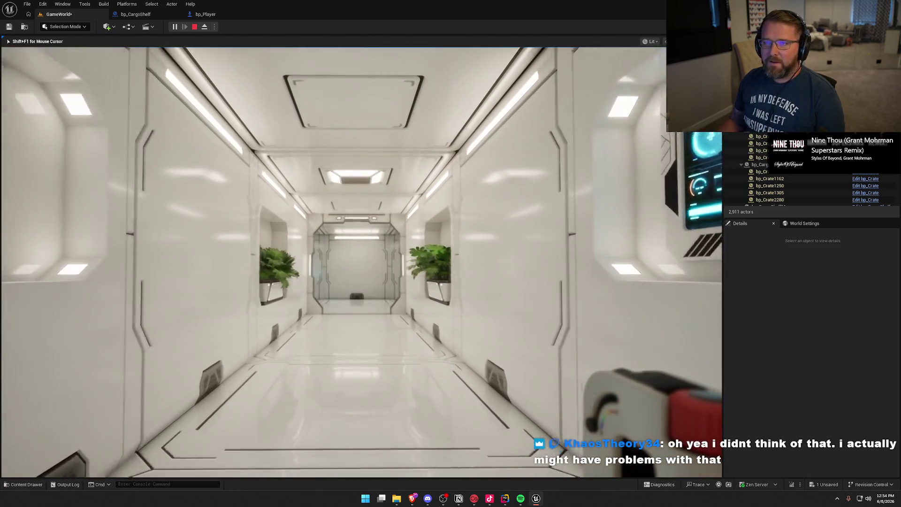
{"action": "key", "text": "w"}
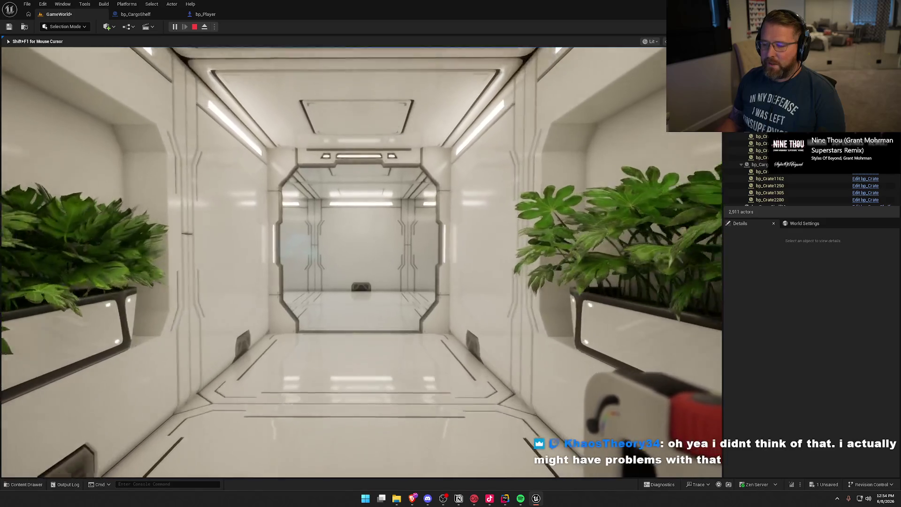
{"action": "key", "text": "w"}
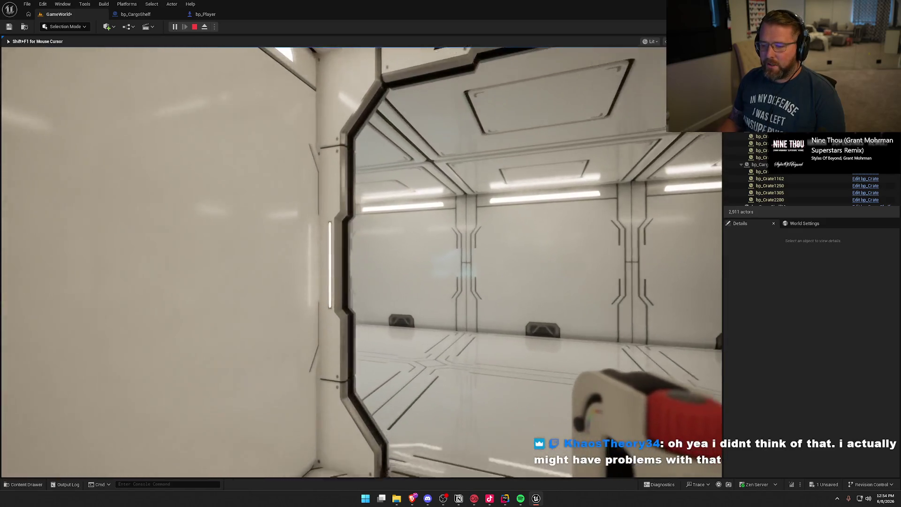
{"action": "key", "text": "w"}
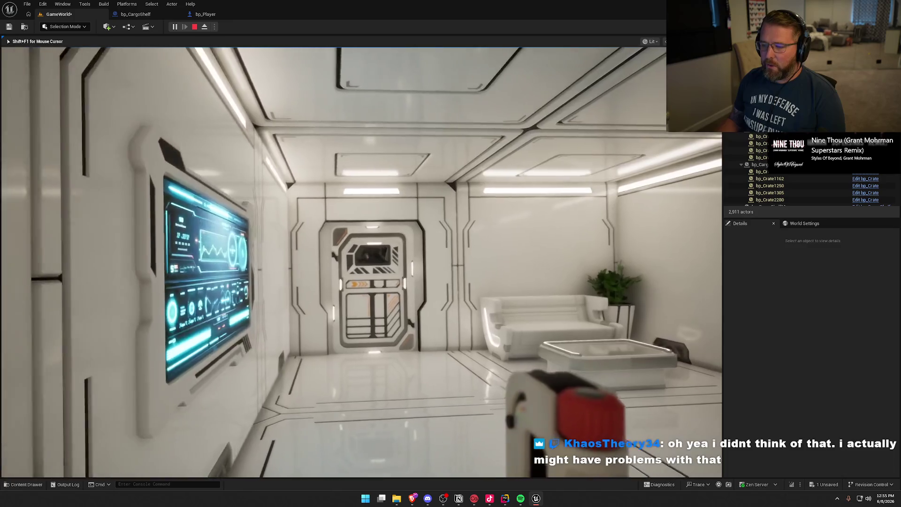
{"action": "key", "text": "w"}
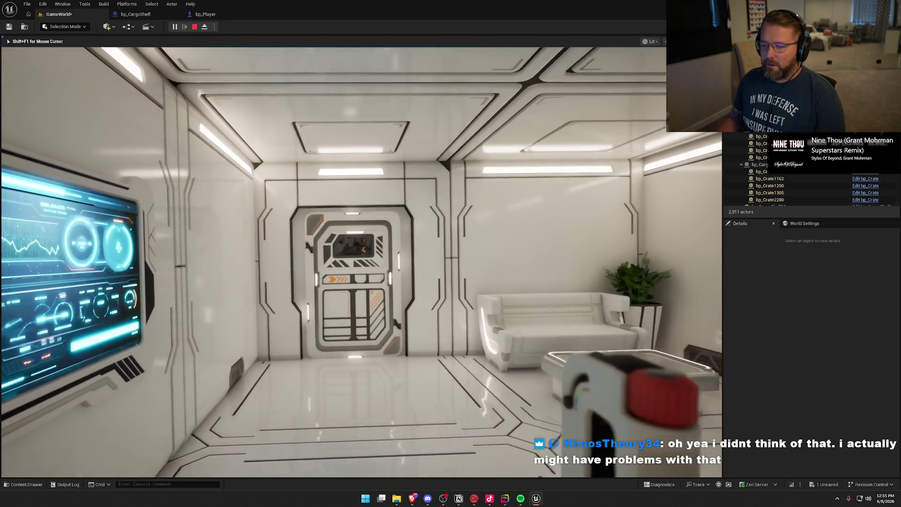
{"action": "key", "text": "w"}
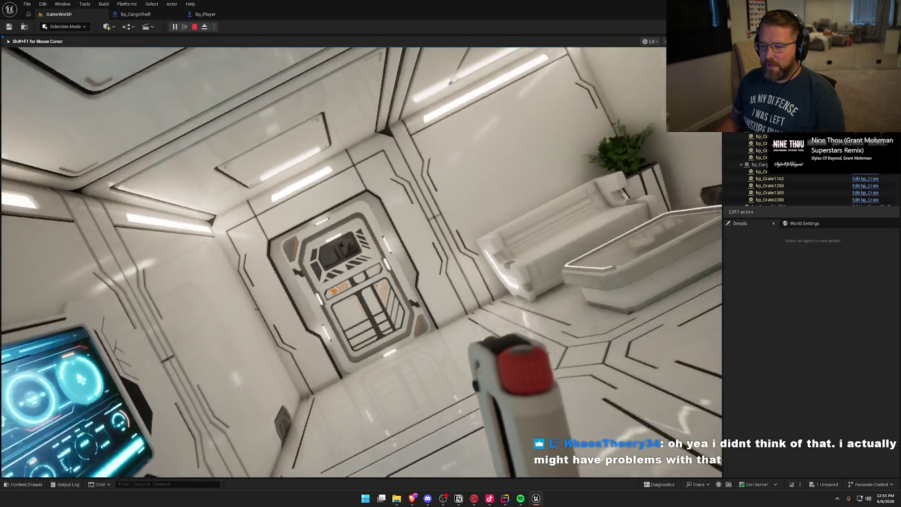
{"action": "key", "text": "w"}
{"action": "key", "text": "e"}
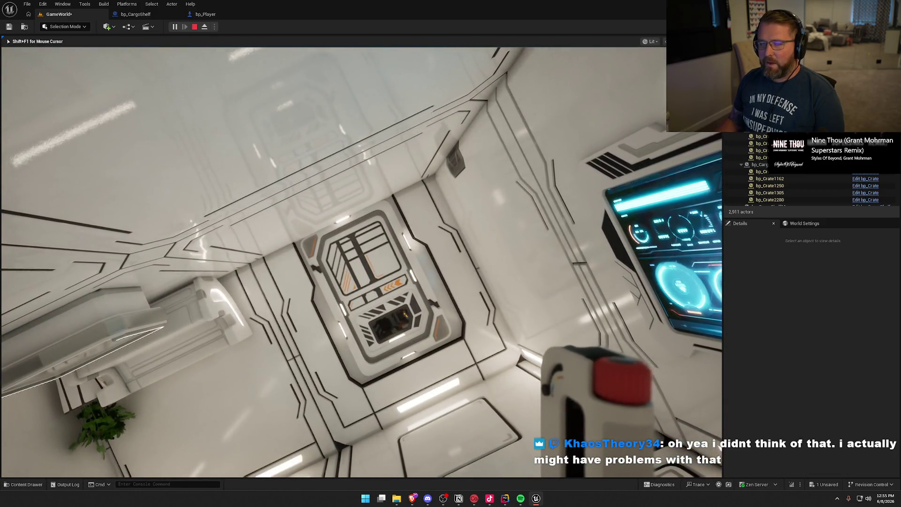
{"action": "key", "text": "q"}
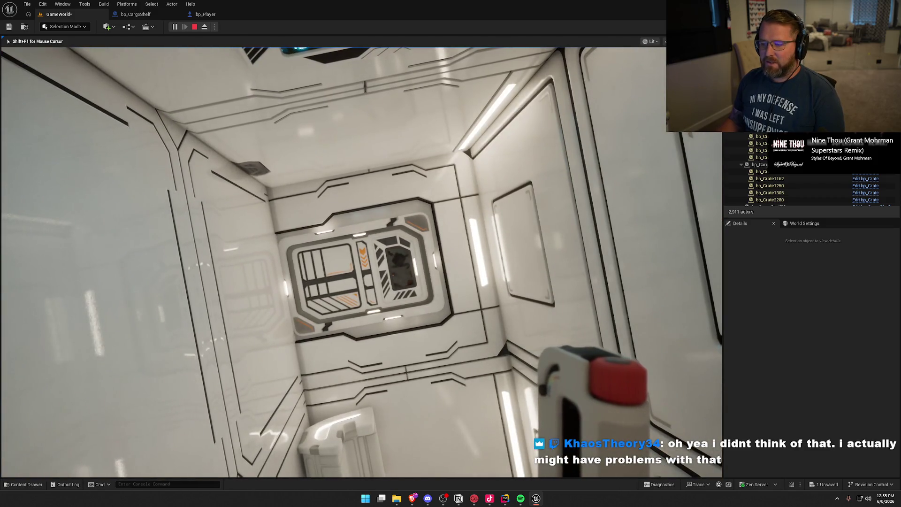
{"action": "key", "text": "q"}
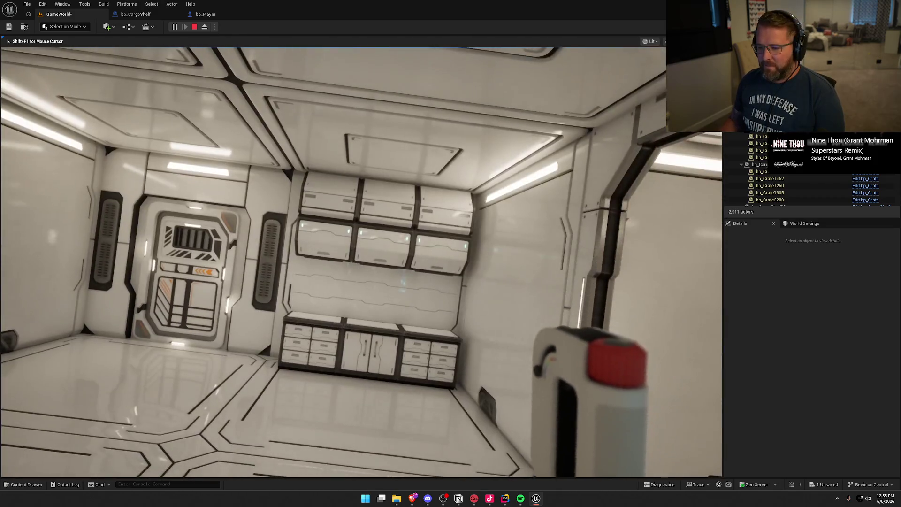
{"action": "key", "text": "q"}
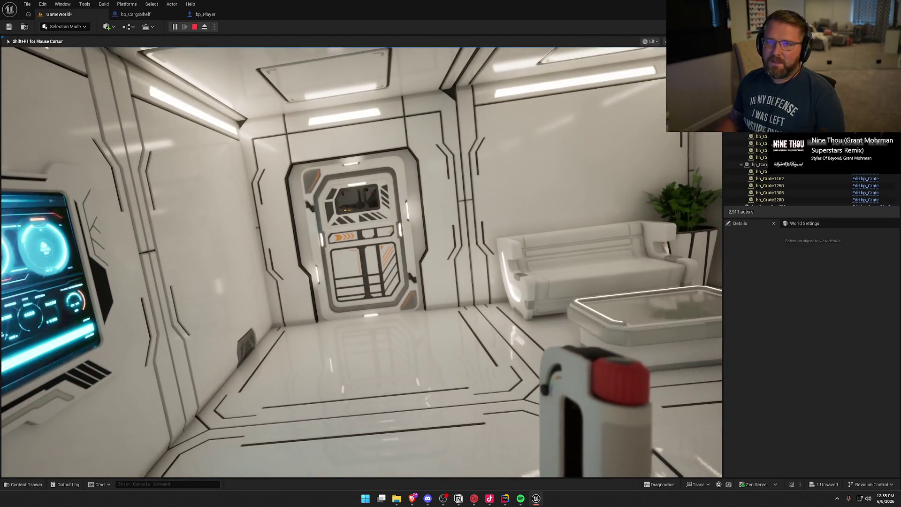
{"action": "key", "text": "w"}
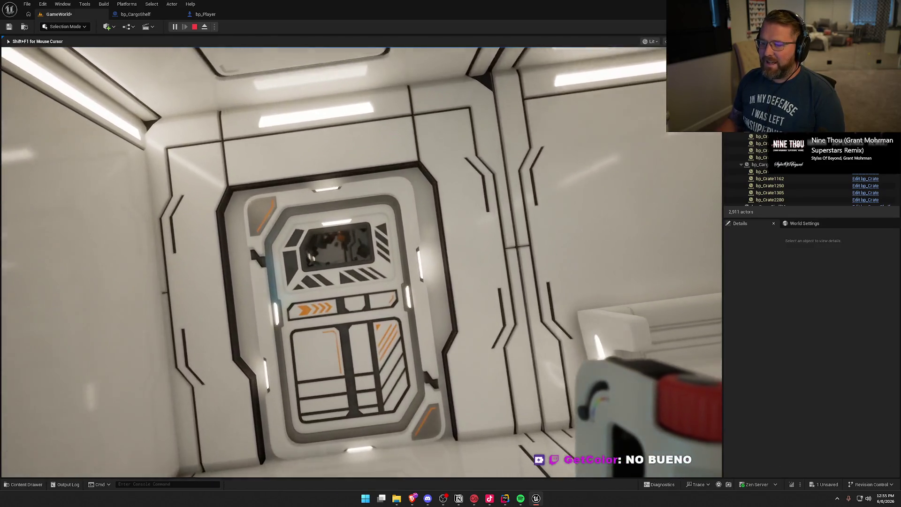
{"action": "key", "text": "w"}
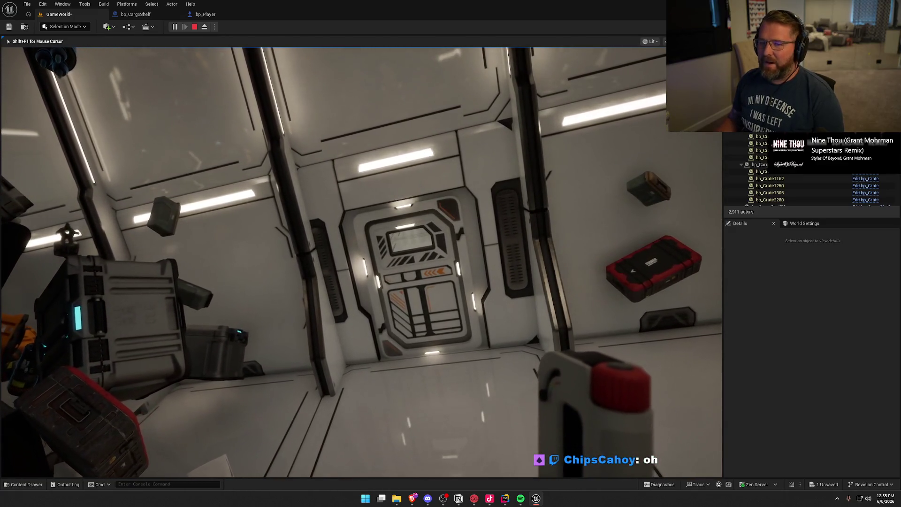
{"action": "key", "text": "Escape"}
{"action": "left_click", "coordinate": [205, 14]}
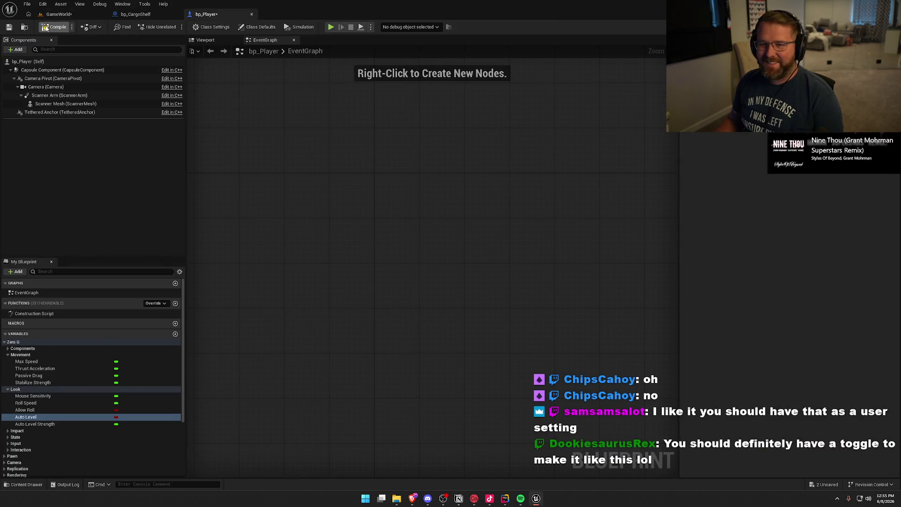
Switch from the bp_Player EventGraph back to the GameWorld level viewport.
{"action": "left_click", "coordinate": [58, 14]}
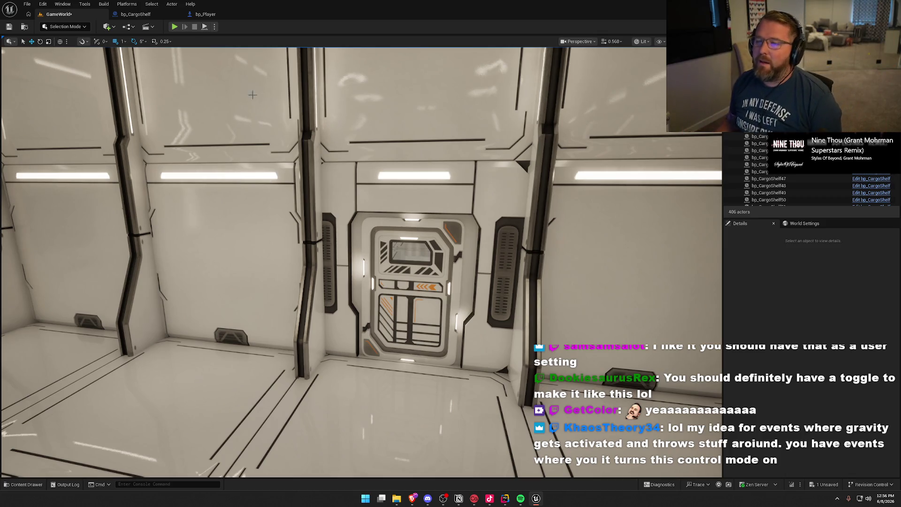
Play the level, float forward and roll through the plant corridor into the next room, then stop.
{"action": "left_click", "coordinate": [175, 27]}
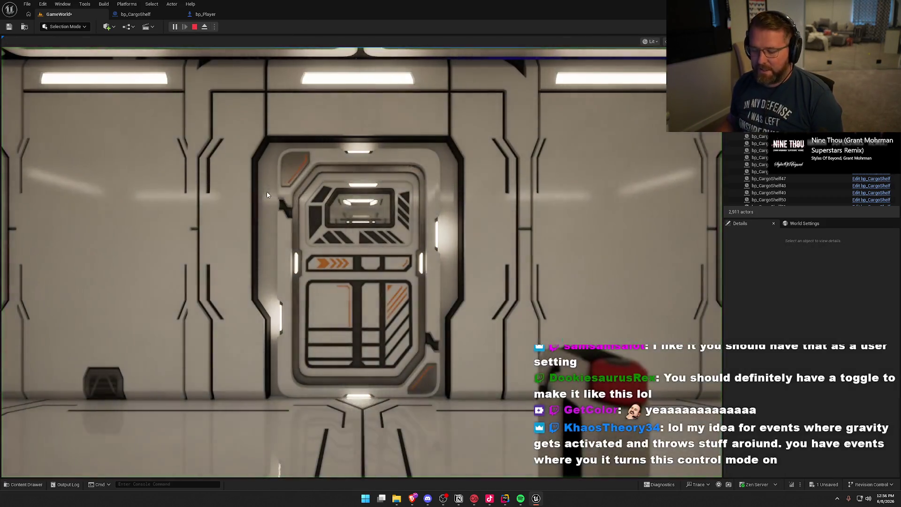
{"action": "left_click", "coordinate": [267, 195]}
{"action": "key", "text": "w"}
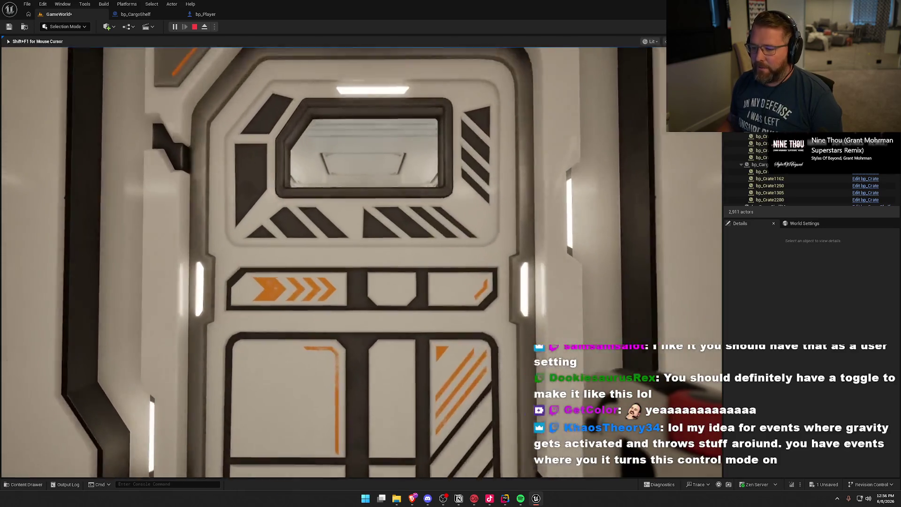
{"action": "key", "text": "w"}
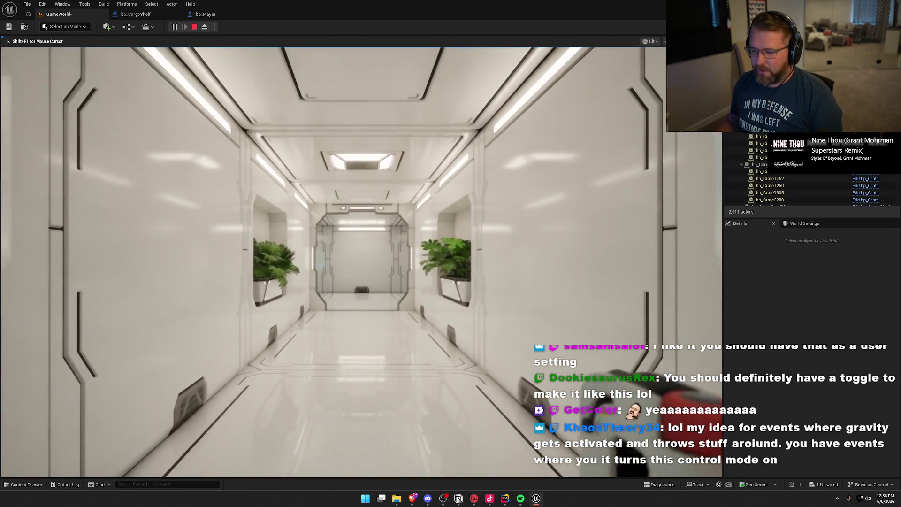
{"action": "key", "text": "e"}
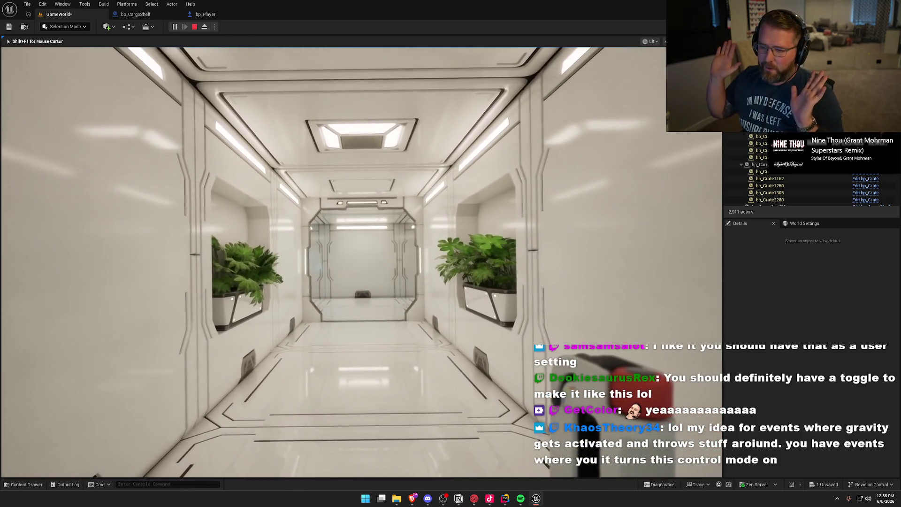
{"action": "key", "text": "w"}
{"action": "key", "text": "e"}
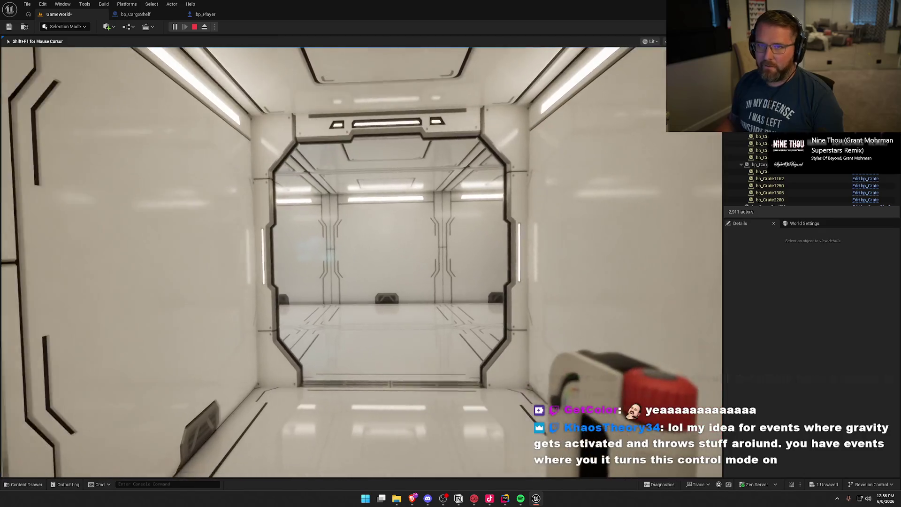
{"action": "key", "text": "w"}
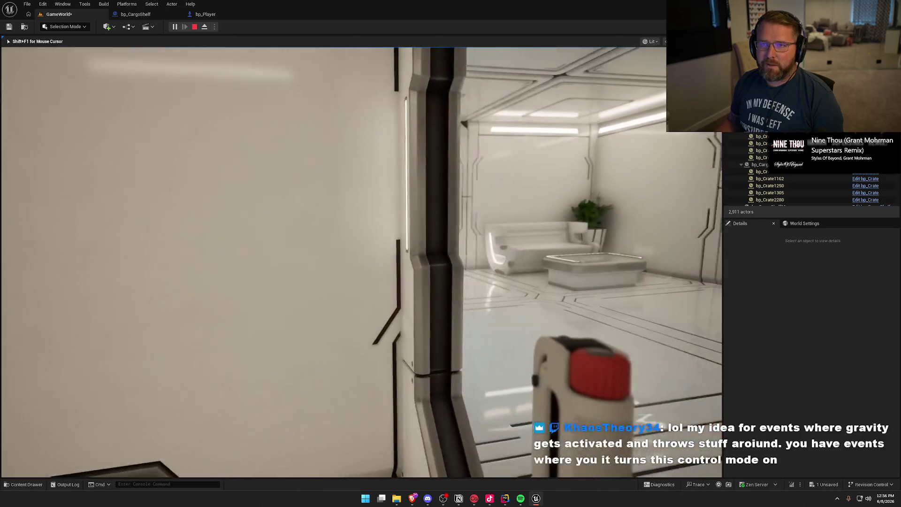
{"action": "key", "text": "w"}
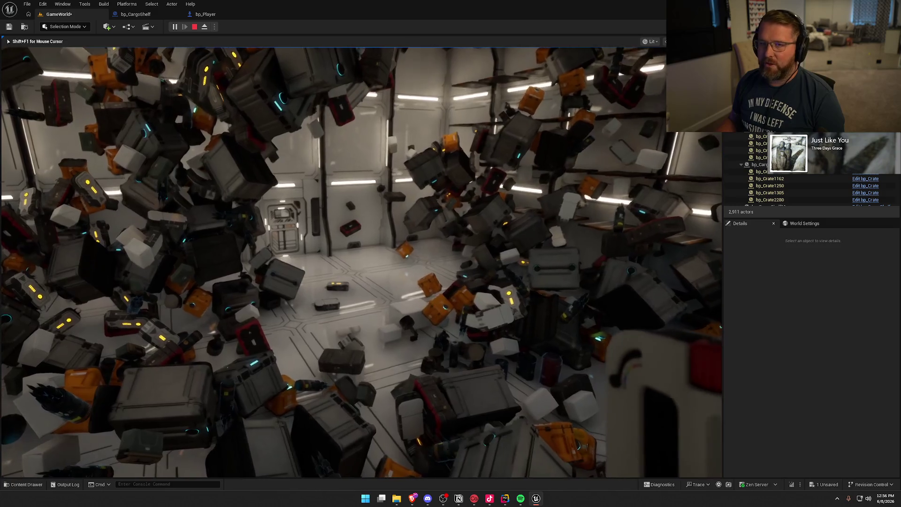
{"action": "key", "text": "Escape"}
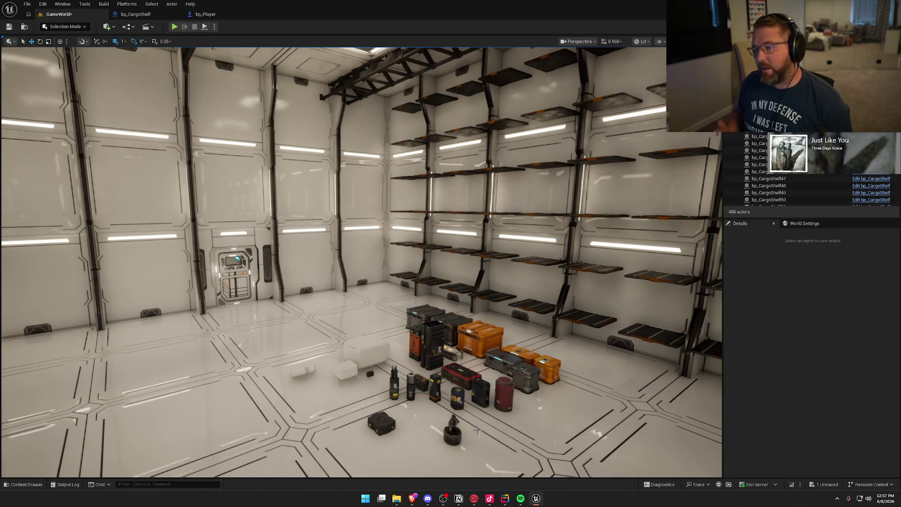
Fly the viewport camera up and left until the bp_CargoShelf wall faces the view.
{"action": "mouse_move", "coordinate": [477, 430]}
{"action": "left_mouse_down"}
{"action": "mouse_move", "coordinate": [477, 357]}
{"action": "mouse_move", "coordinate": [631, 359]}
{"action": "mouse_move", "coordinate": [629, 406]}
{"action": "mouse_move", "coordinate": [580, 359]}
{"action": "mouse_move", "coordinate": [563, 366]}
{"action": "mouse_move", "coordinate": [577, 390]}
{"action": "mouse_move", "coordinate": [573, 375]}
{"action": "mouse_move", "coordinate": [536, 375]}
{"action": "mouse_move", "coordinate": [438, 274]}
{"action": "left_mouse_up"}
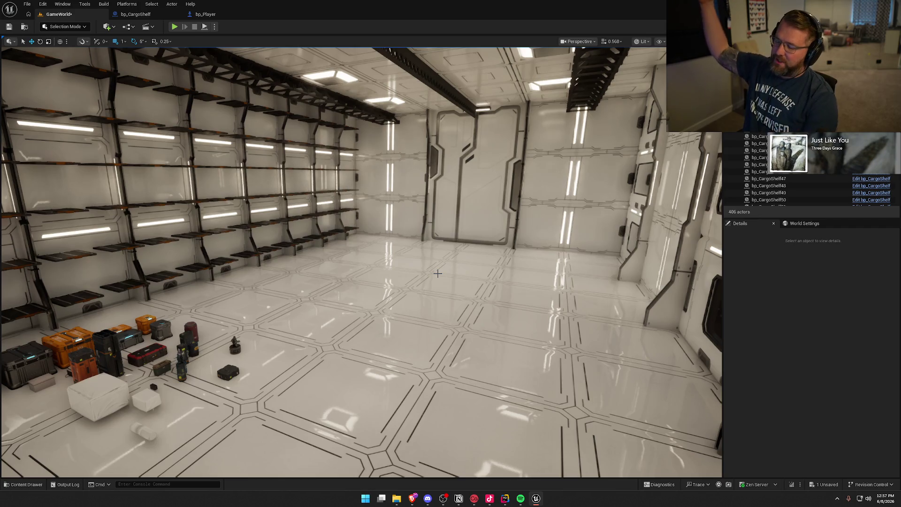
{"action": "mouse_move", "coordinate": [438, 273]}
{"action": "left_mouse_down"}
{"action": "mouse_move", "coordinate": [395, 296]}
{"action": "mouse_move", "coordinate": [435, 273]}
{"action": "mouse_move", "coordinate": [425, 260]}
{"action": "mouse_move", "coordinate": [441, 253]}
{"action": "left_mouse_up"}
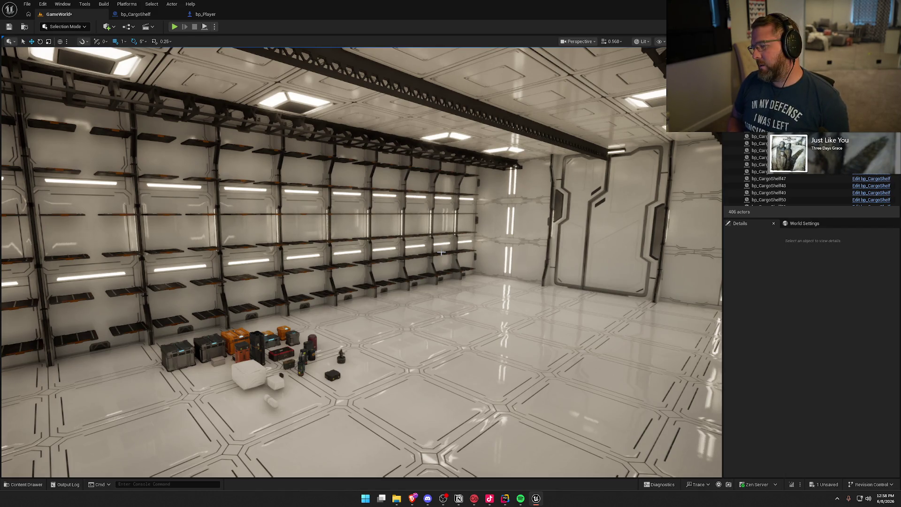
{"action": "mouse_move", "coordinate": [441, 252]}
{"action": "left_mouse_down"}
{"action": "mouse_move", "coordinate": [423, 242]}
{"action": "mouse_move", "coordinate": [348, 240]}
{"action": "left_mouse_up"}
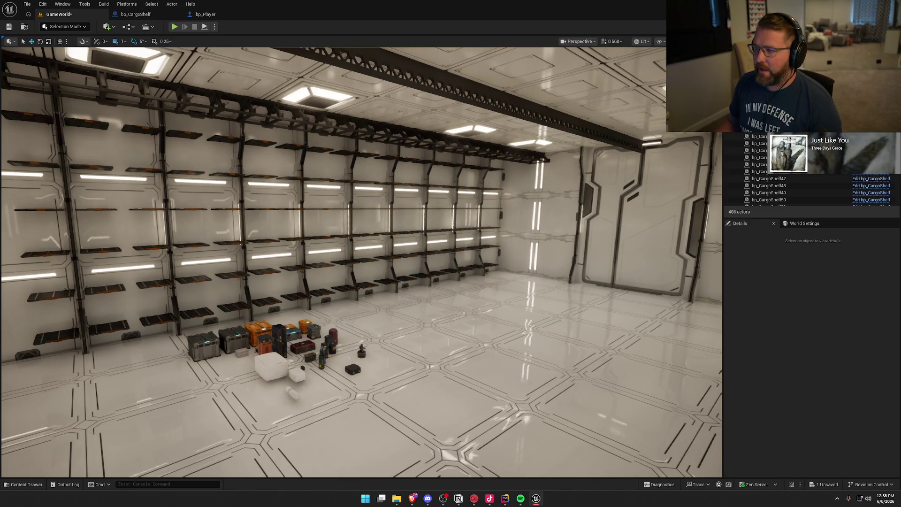
{"action": "left_click_drag", "start_coordinate": [375, 208], "coordinate": [338, 160]}
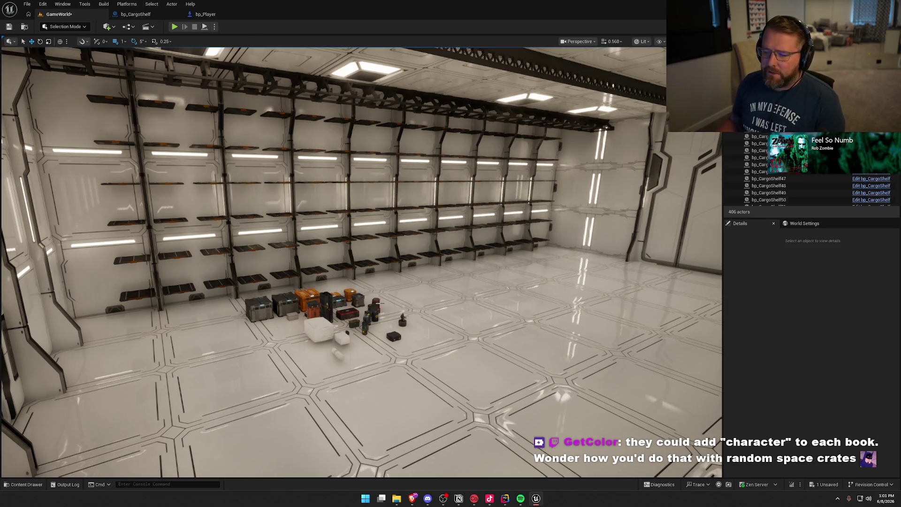
Zoom in and select the middle grey crate to view its Details.
{"action": "scroll", "coordinate": [379, 304], "scroll_direction": "up", "scroll_amount": 5}
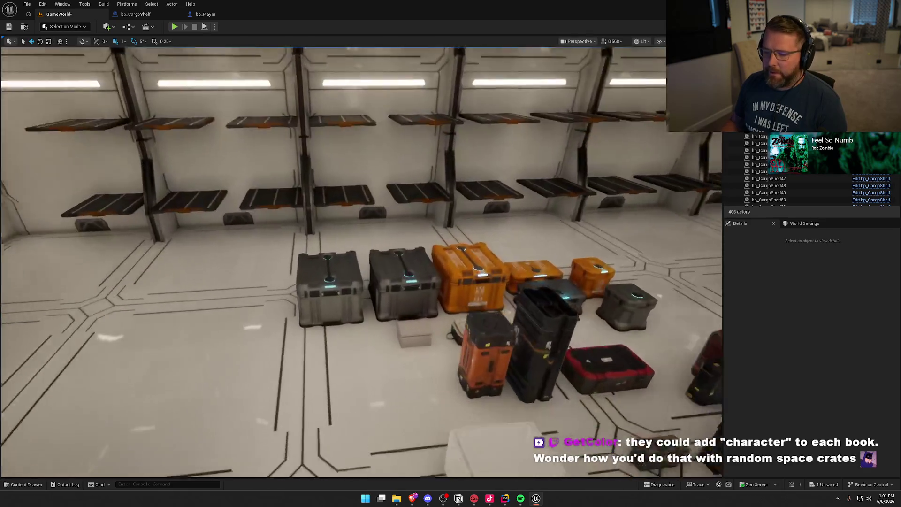
{"action": "scroll", "coordinate": [380, 304], "scroll_direction": "up", "scroll_amount": 8}
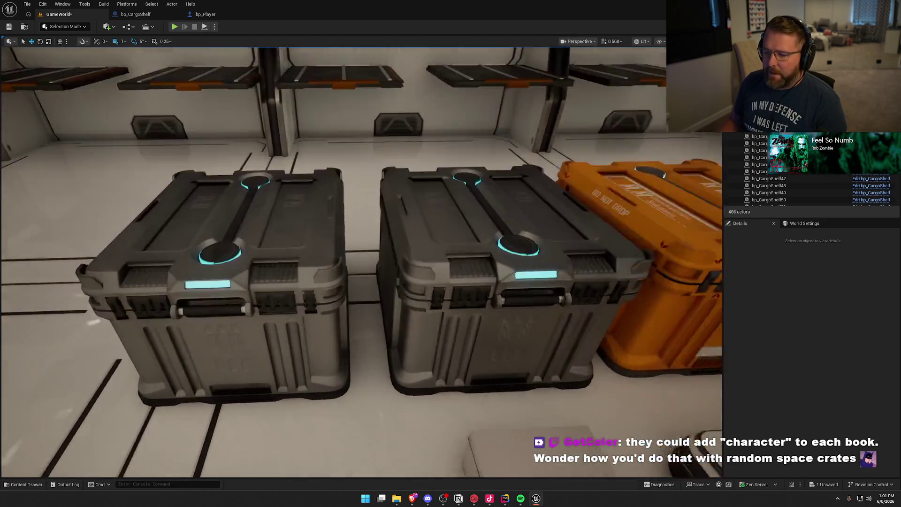
{"action": "scroll", "coordinate": [361, 263], "scroll_direction": "down", "scroll_amount": 2}
{"action": "left_click", "coordinate": [469, 235]}
Review the crate's Details, select the left grey crate, and start a playtest.
{"action": "scroll", "coordinate": [812, 408], "scroll_direction": "down", "scroll_amount": 3}
{"action": "scroll", "coordinate": [789, 401], "scroll_direction": "down", "scroll_amount": 15}
{"action": "scroll", "coordinate": [791, 398], "scroll_direction": "down", "scroll_amount": 10}
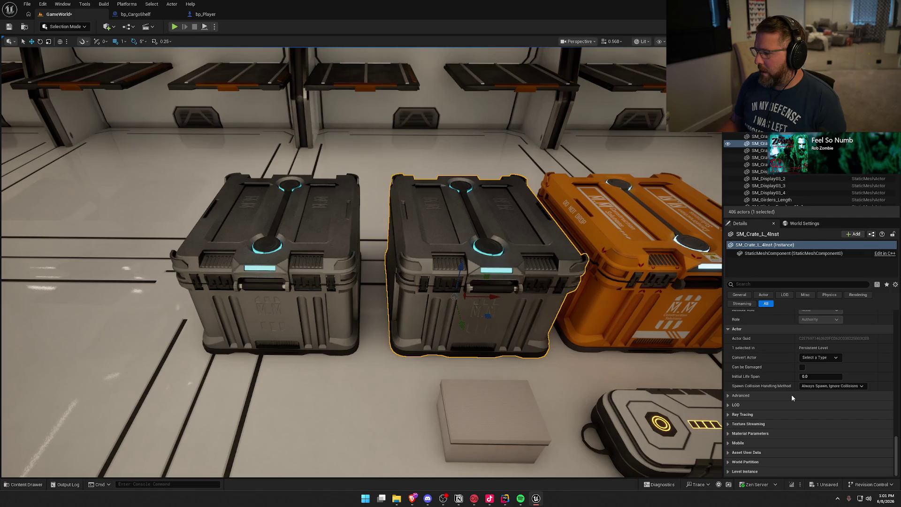
{"action": "scroll", "coordinate": [881, 443], "scroll_direction": "up", "scroll_amount": 20}
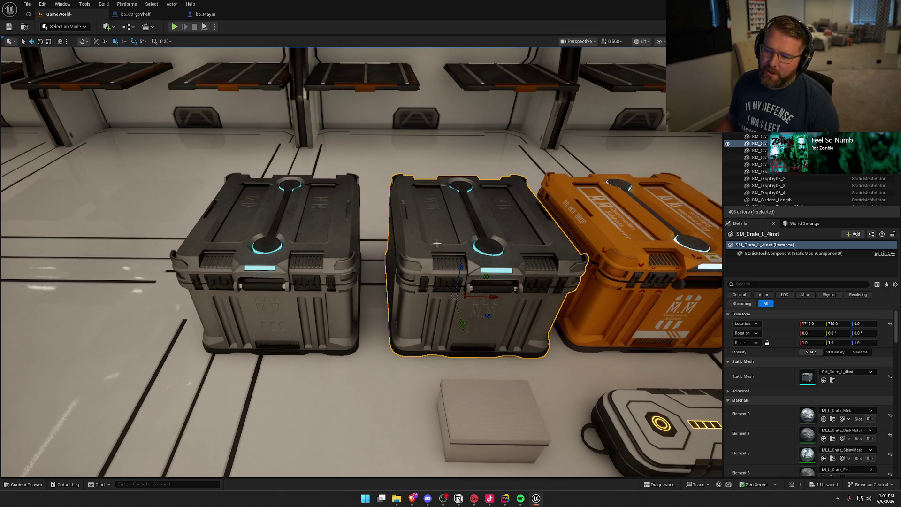
{"action": "left_click", "coordinate": [316, 212]}
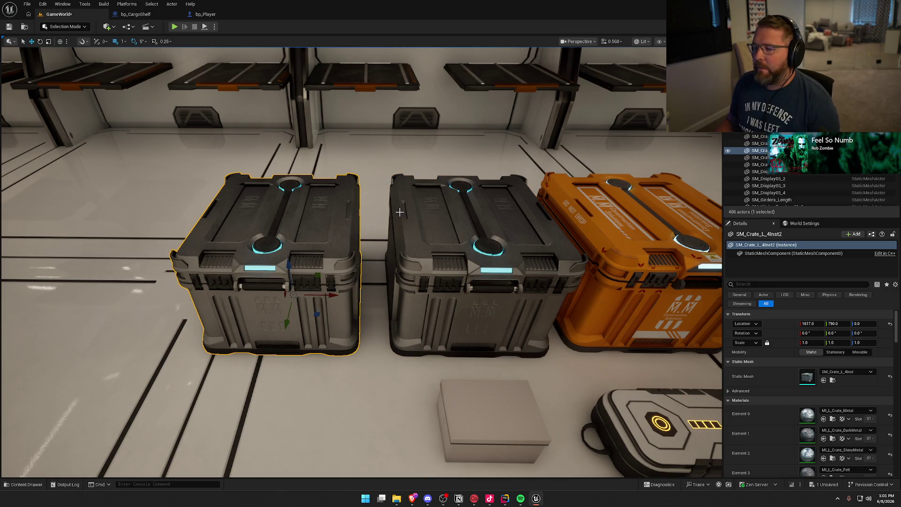
{"action": "left_click", "coordinate": [174, 26]}
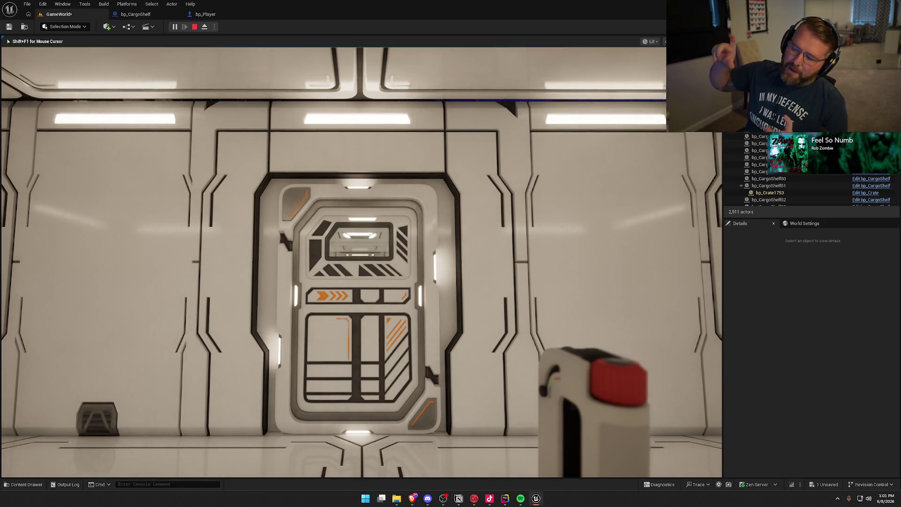
Float forward through the opening door and down the corridor, then end the play session.
{"action": "mouse_move", "coordinate": [362, 263]}
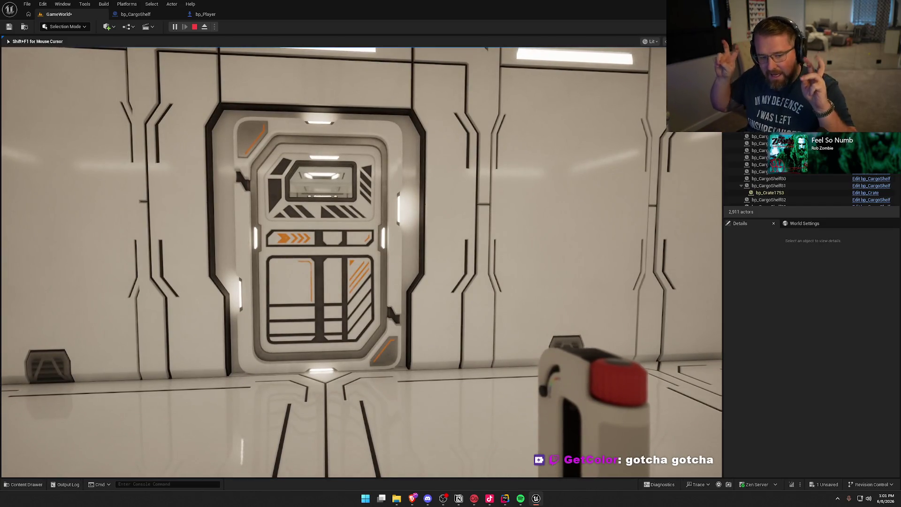
{"action": "key", "text": "w"}
{"action": "key", "text": "w"}
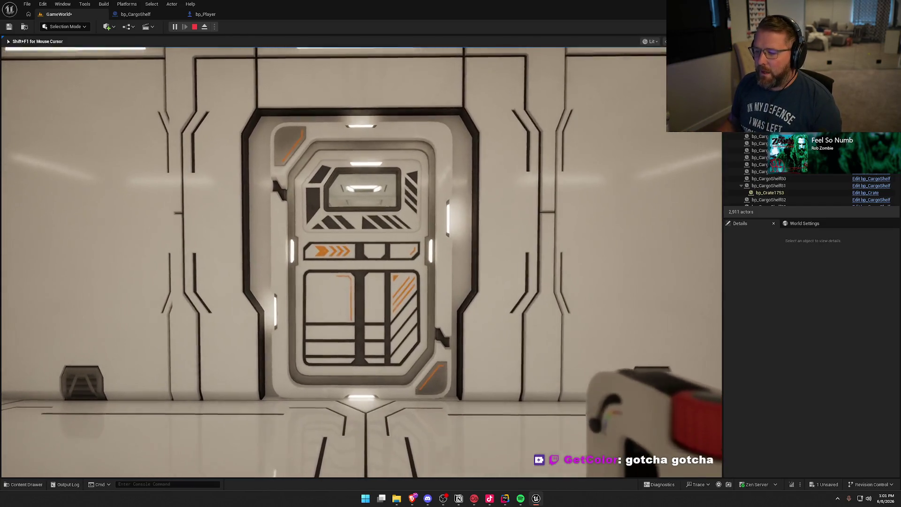
{"action": "key", "text": "w"}
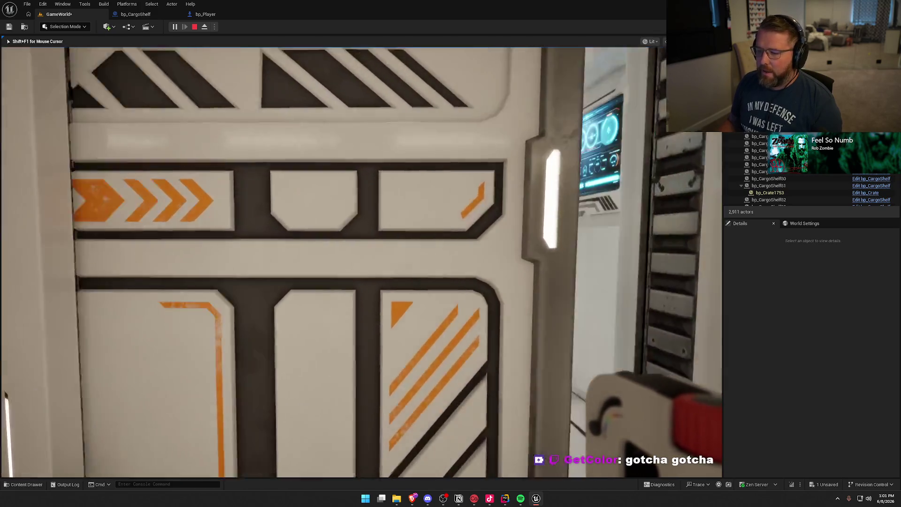
{"action": "key", "text": "w"}
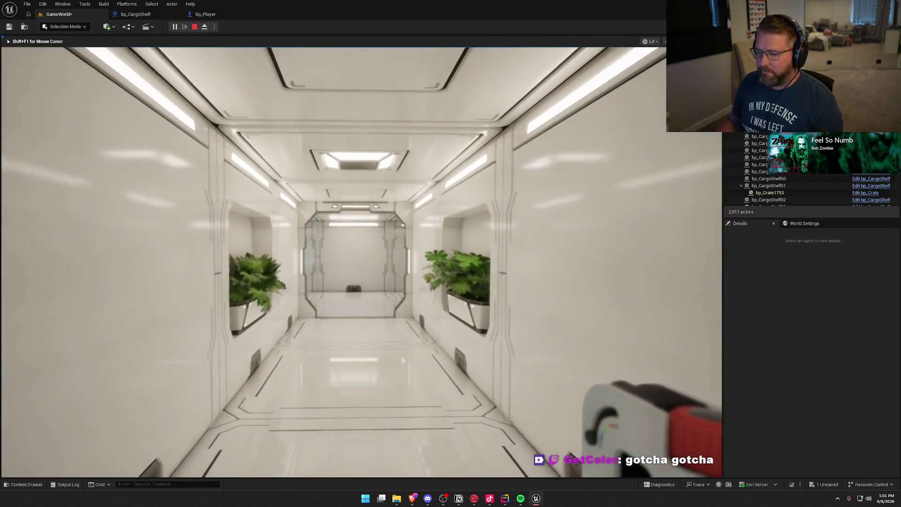
{"action": "key", "text": "w"}
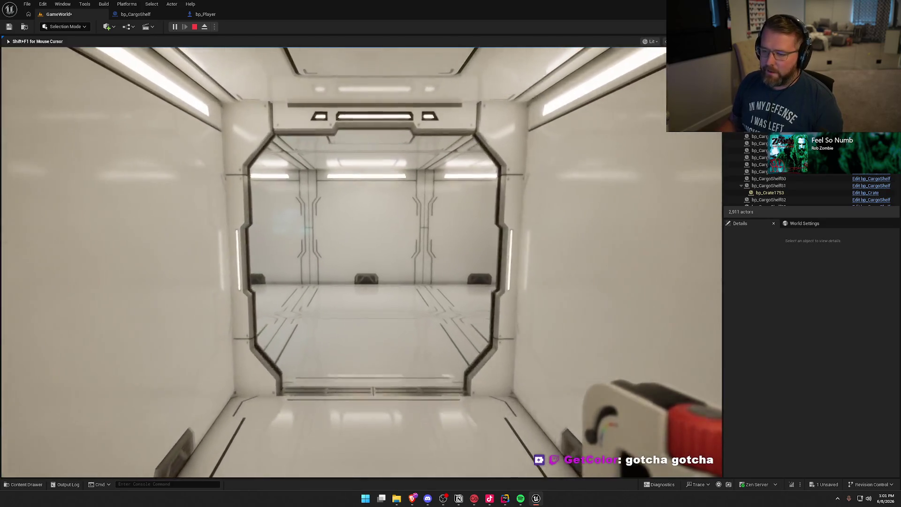
{"action": "key", "text": "w"}
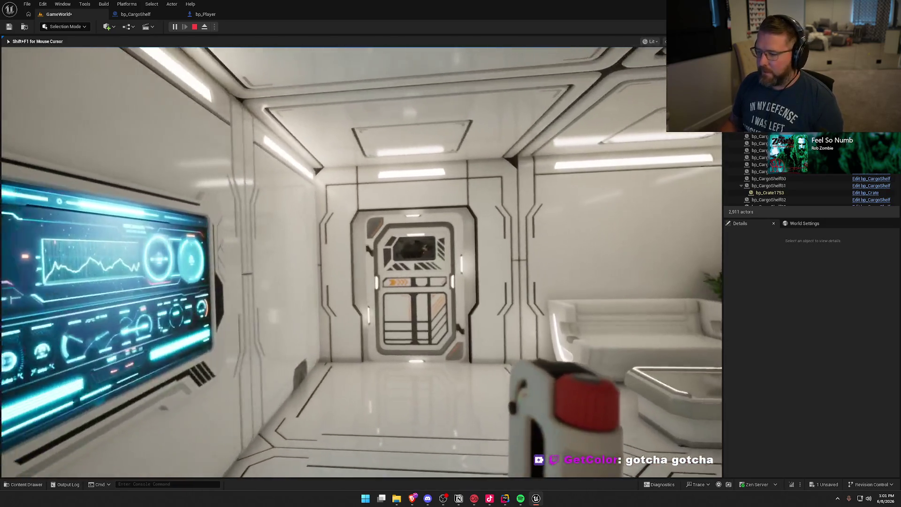
{"action": "key", "text": "w"}
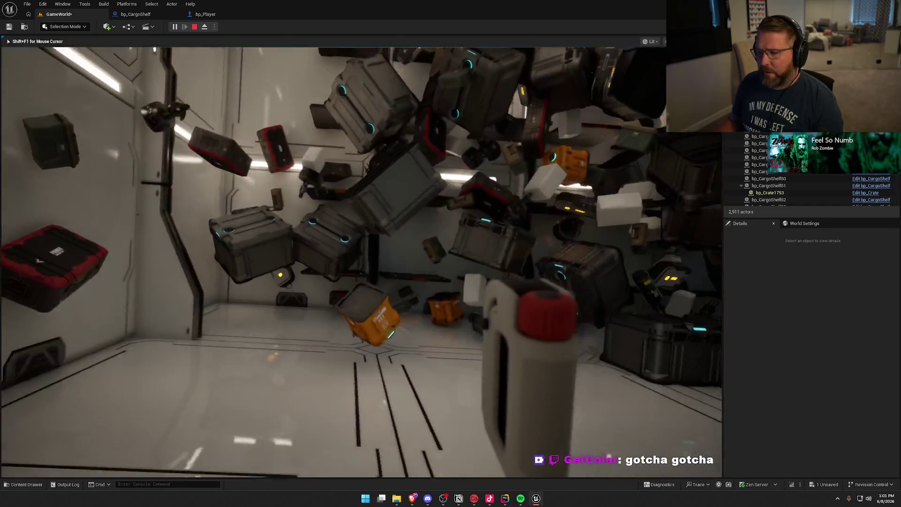
{"action": "key", "text": "Escape"}
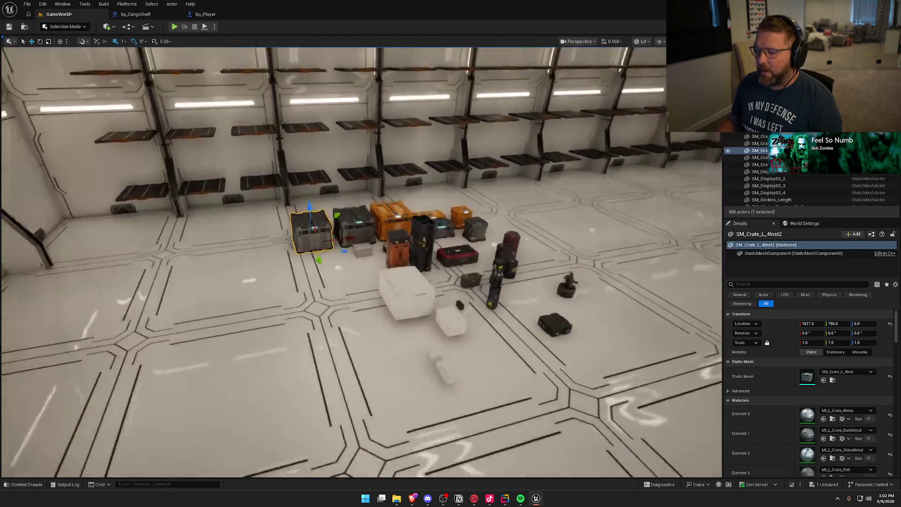
{"action": "mouse_move", "coordinate": [328, 235]}
{"action": "left_mouse_down"}
{"action": "mouse_move", "coordinate": [328, 253]}
{"action": "mouse_move", "coordinate": [319, 244]}
{"action": "mouse_move", "coordinate": [357, 230]}
{"action": "mouse_move", "coordinate": [301, 221]}
{"action": "left_mouse_up"}
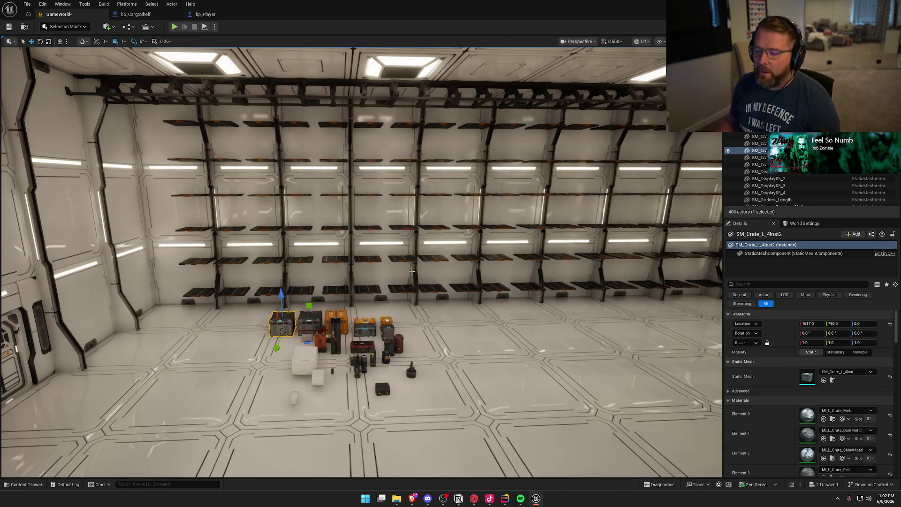
{"action": "scroll", "coordinate": [361, 263], "scroll_direction": "down", "scroll_amount": 10}
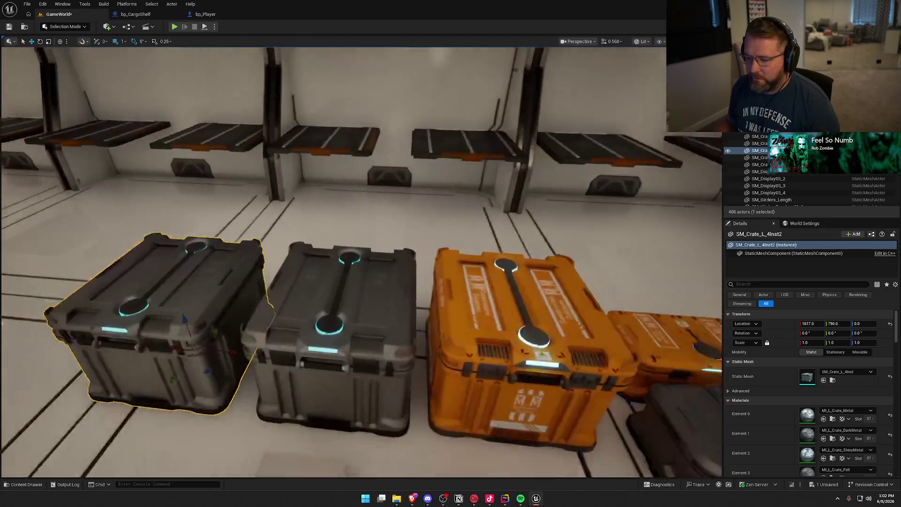
{"action": "scroll", "coordinate": [352, 265], "scroll_direction": "up", "scroll_amount": 10}
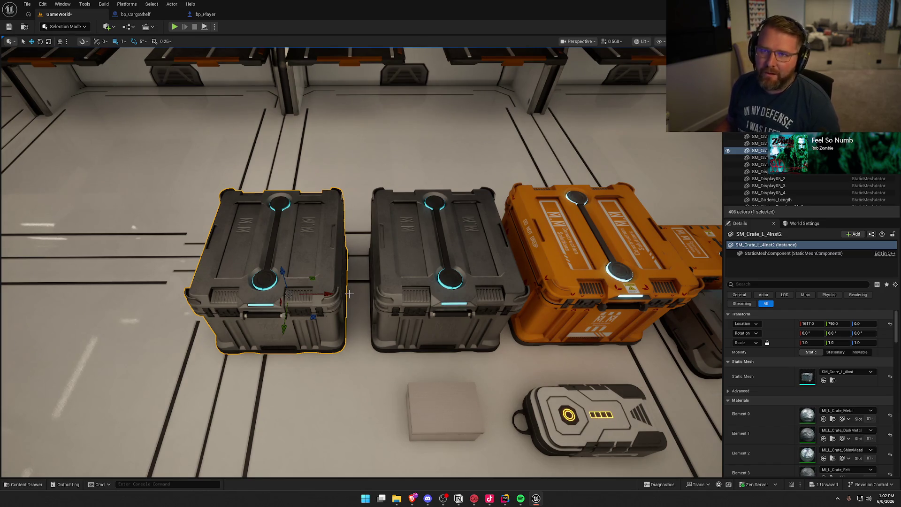
{"action": "scroll", "coordinate": [367, 285], "scroll_direction": "down", "scroll_amount": 5}
{"action": "key", "text": "Escape"}
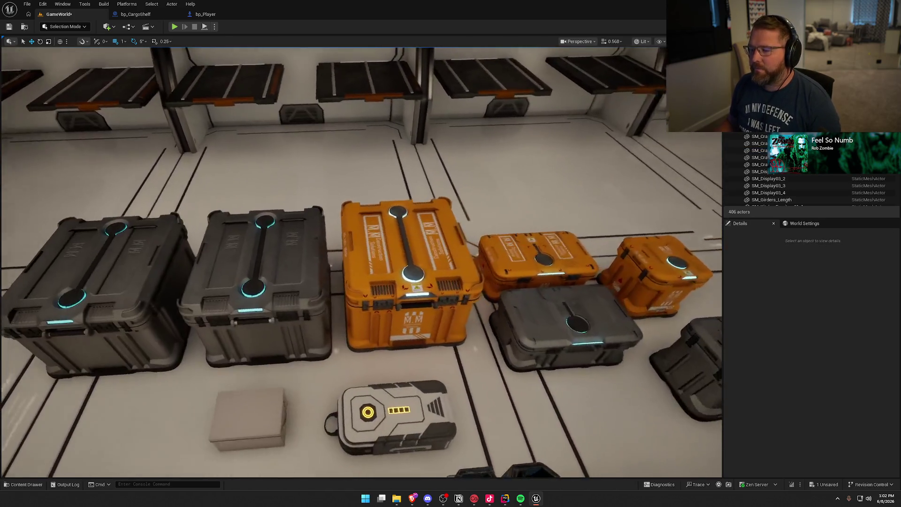
{"action": "scroll", "coordinate": [407, 269], "scroll_direction": "up", "scroll_amount": 2}
{"action": "left_click", "coordinate": [405, 259]}
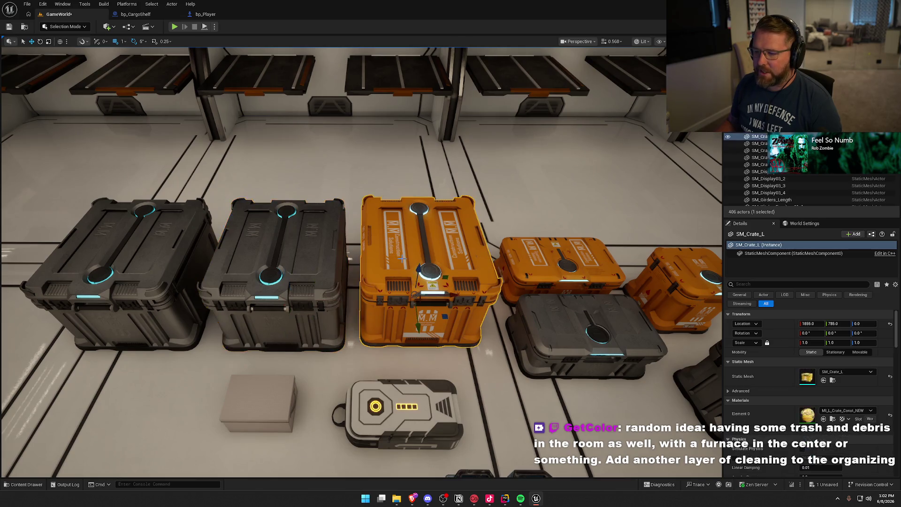
{"action": "key", "text": "f"}
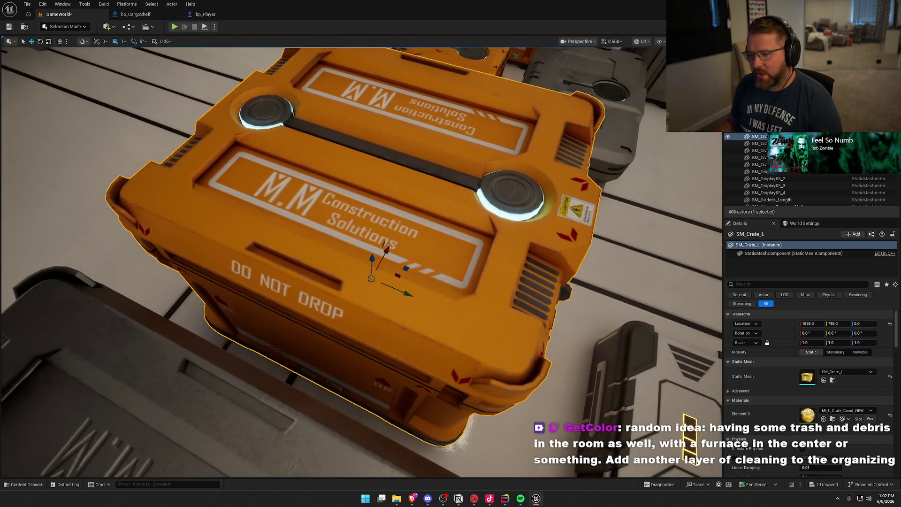
{"action": "left_click", "coordinate": [373, 224]}
{"action": "key", "text": "f"}
{"action": "key", "text": "Escape"}
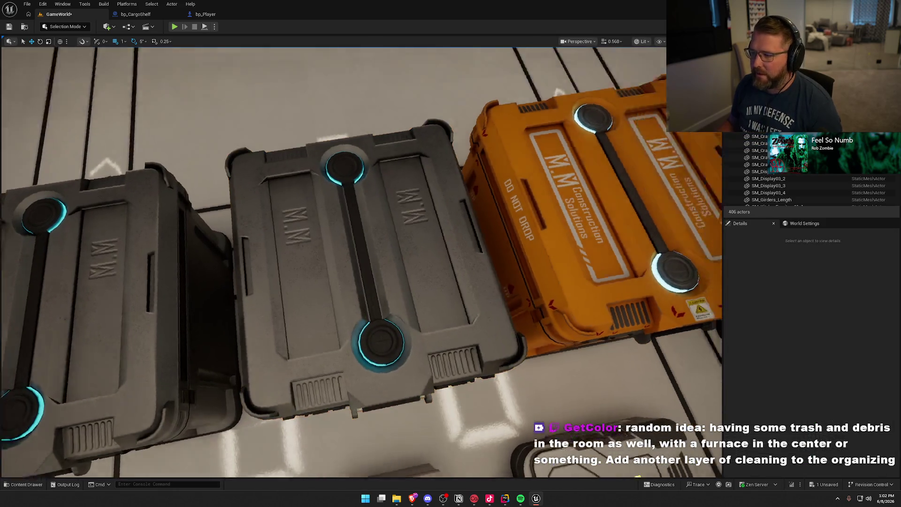
{"action": "key", "text": "s"}
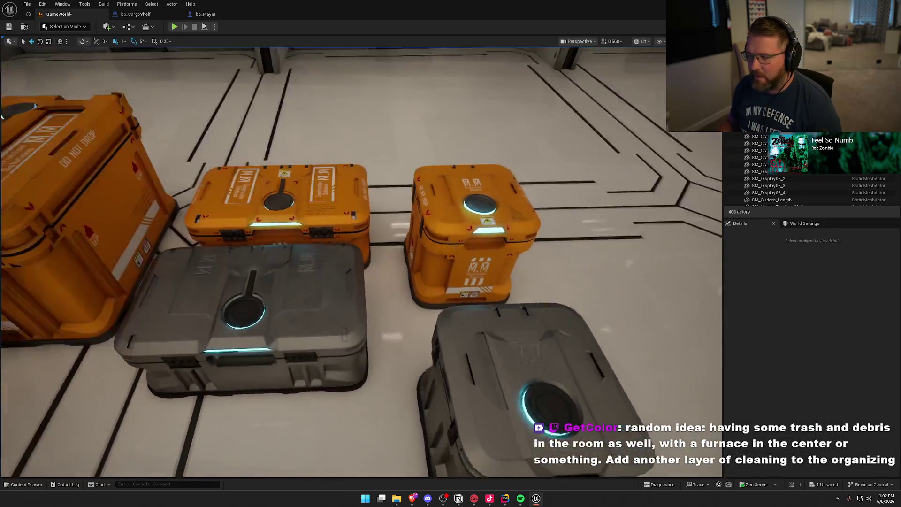
{"action": "key", "text": "s"}
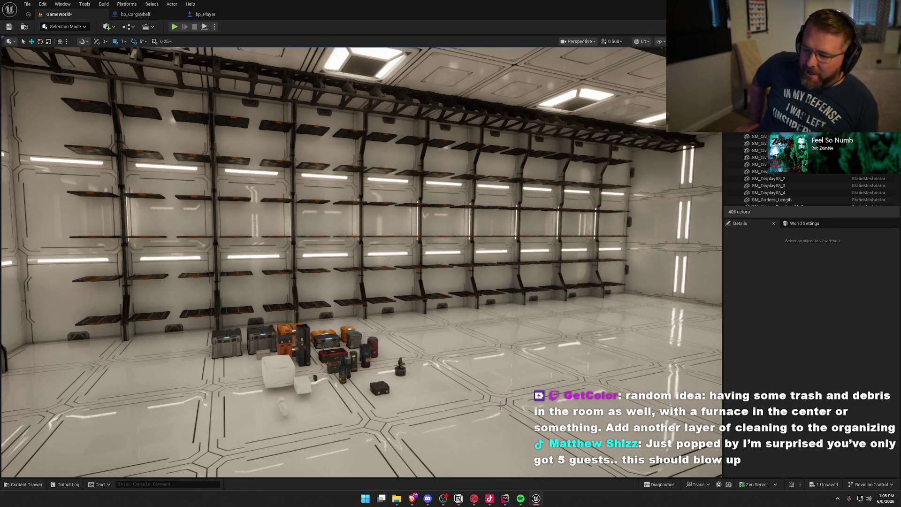
{"action": "left_click_drag", "start_coordinate": [417, 336], "coordinate": [312, 214]}
{"action": "left_click_drag", "start_coordinate": [398, 249], "coordinate": [394, 197]}
{"action": "left_click_drag", "start_coordinate": [420, 292], "coordinate": [221, 263]}
{"action": "mouse_move", "coordinate": [398, 245]}
{"action": "left_mouse_down"}
{"action": "mouse_move", "coordinate": [442, 244]}
{"action": "mouse_move", "coordinate": [399, 245]}
{"action": "left_mouse_up"}
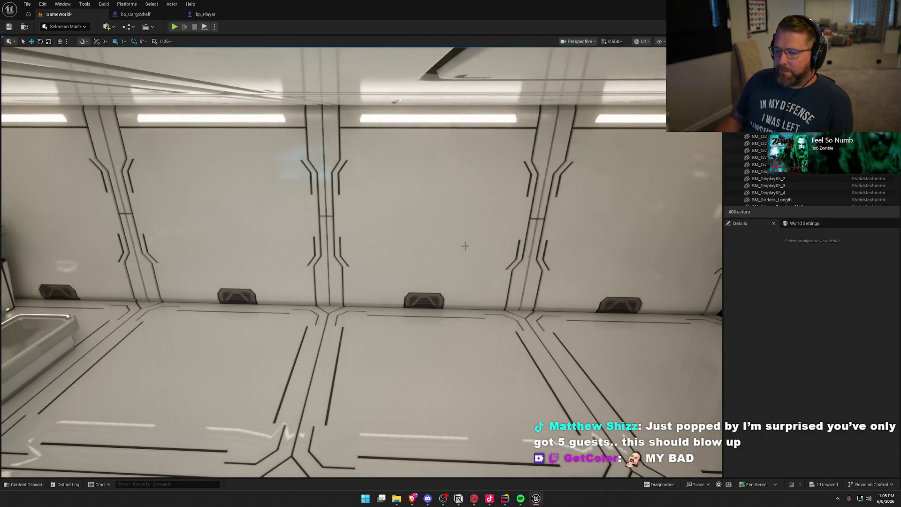
{"action": "left_click_drag", "start_coordinate": [397, 237], "coordinate": [402, 237]}
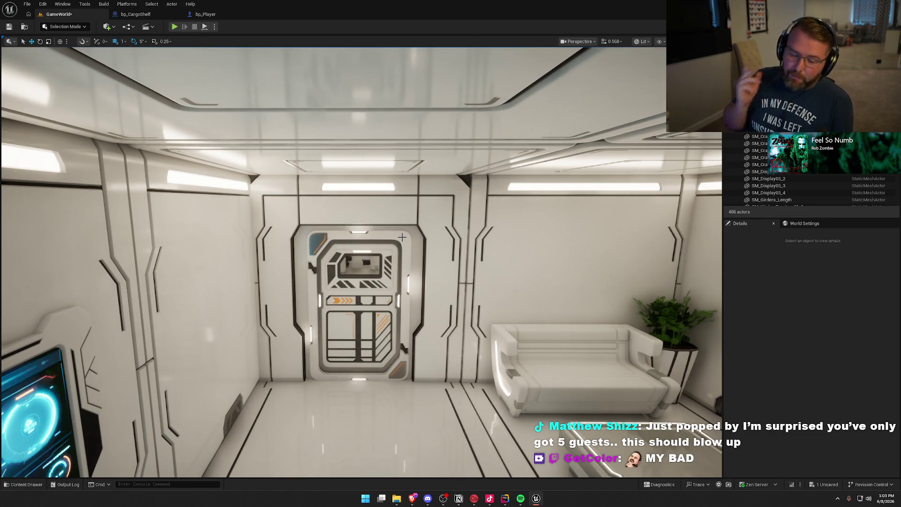
{"action": "mouse_move", "coordinate": [402, 237]}
{"action": "left_mouse_down"}
{"action": "mouse_move", "coordinate": [407, 221]}
{"action": "mouse_move", "coordinate": [394, 220]}
{"action": "left_mouse_up"}
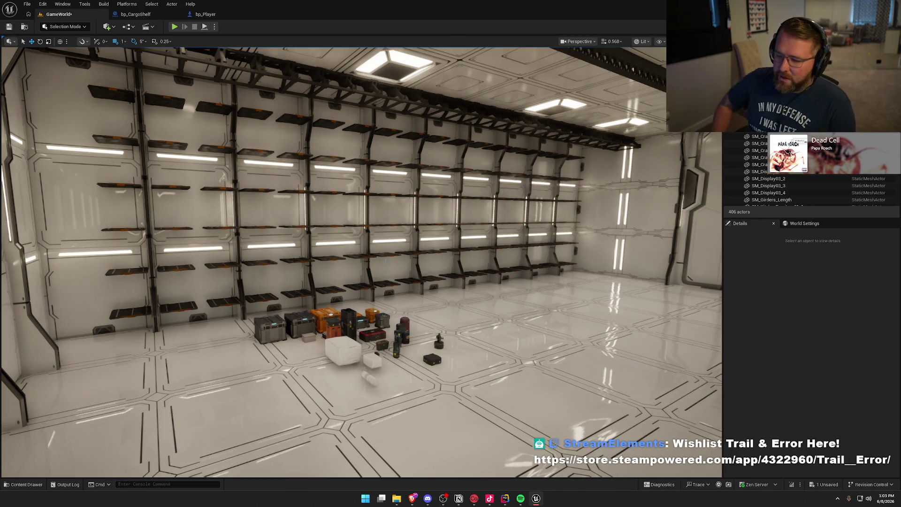
{"action": "key", "text": "1"}
{"action": "key", "text": "w"}
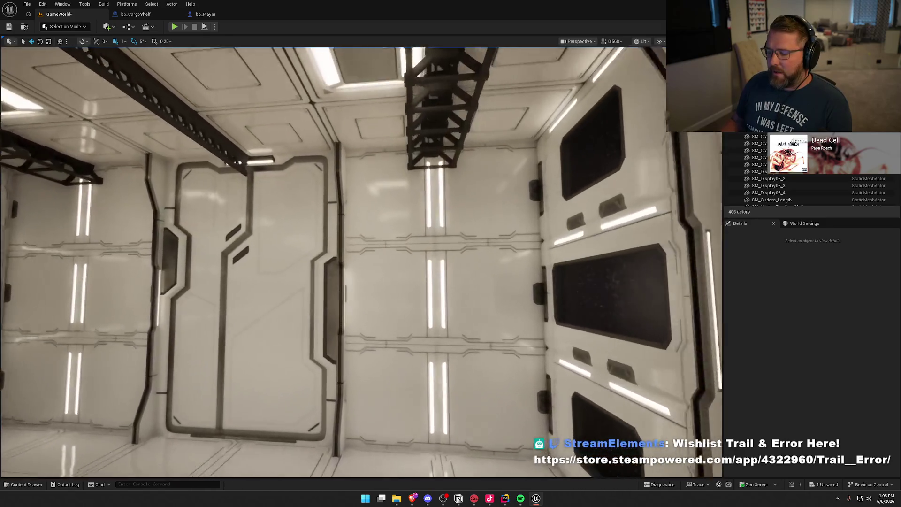
{"action": "key", "text": "s"}
{"action": "key", "text": "s"}
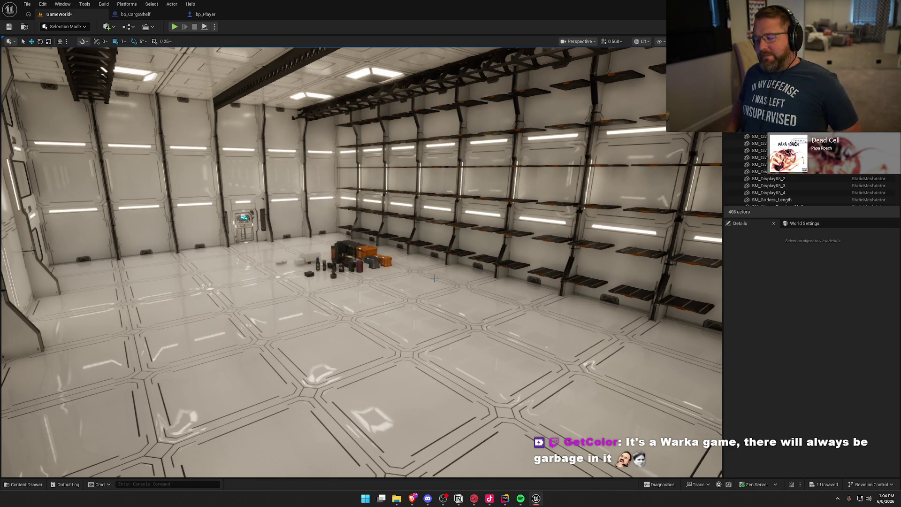
{"action": "left_click_drag", "start_coordinate": [447, 298], "coordinate": [449, 299]}
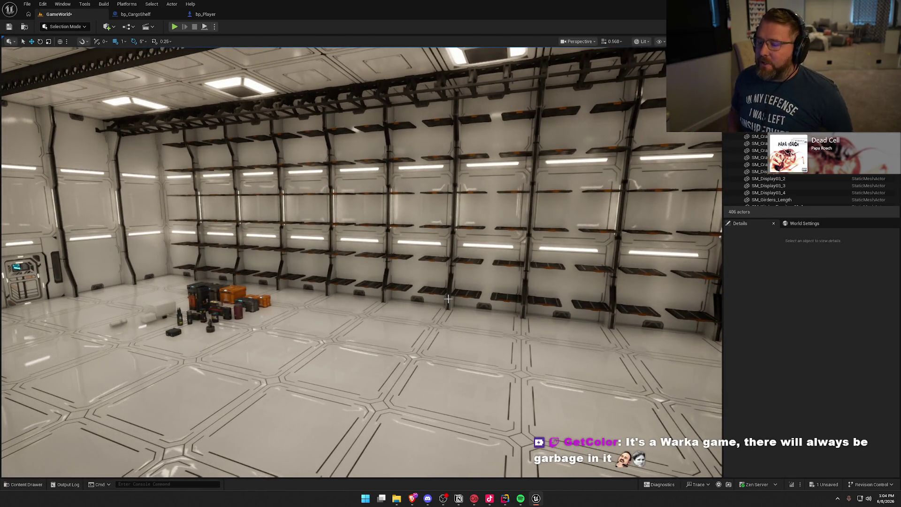
{"action": "left_click_drag", "start_coordinate": [448, 299], "coordinate": [367, 381]}
{"action": "left_click", "coordinate": [511, 200]}
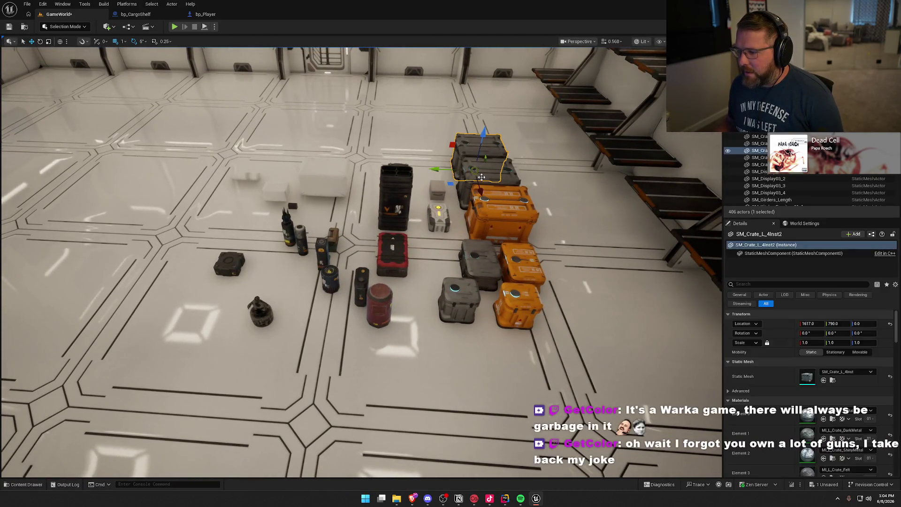
Ctrl-select the orange and grey crates, cases, canisters, red barrel, boxes and grenade in the pile.
{"action": "left_click", "coordinate": [521, 261], "text": "ctrl"}
{"action": "left_click", "coordinate": [517, 302], "text": "ctrl"}
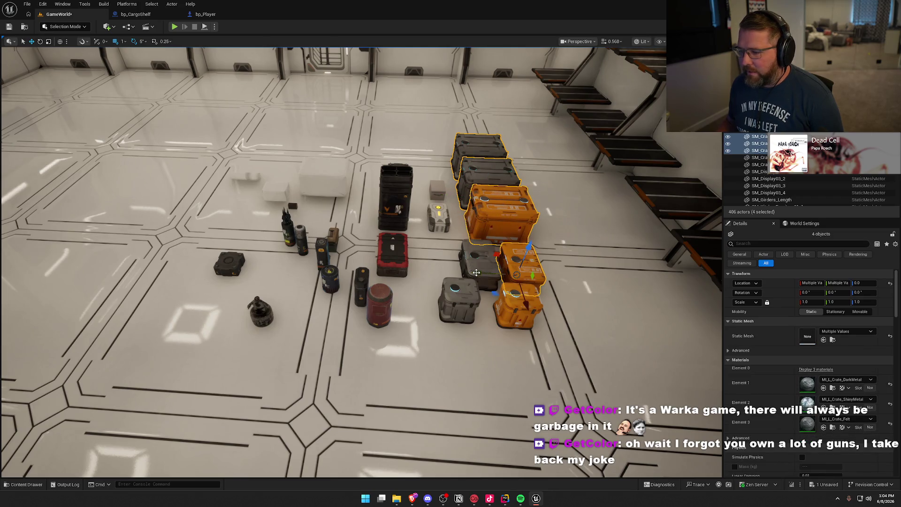
{"action": "left_click", "coordinate": [458, 292], "text": "ctrl"}
{"action": "left_click", "coordinate": [479, 261], "text": "ctrl"}
{"action": "left_click", "coordinate": [516, 307], "text": "ctrl"}
{"action": "left_click", "coordinate": [439, 216], "text": "ctrl"}
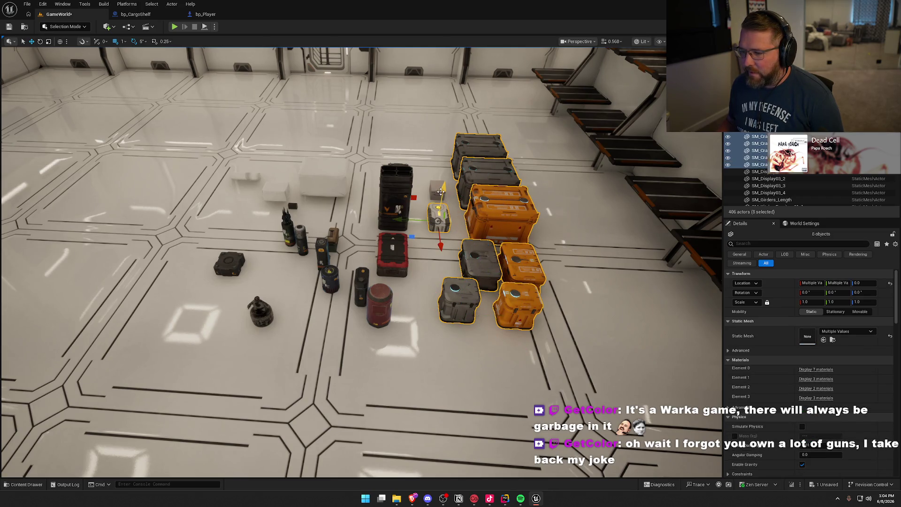
{"action": "left_click", "coordinate": [401, 197], "text": "ctrl"}
{"action": "left_click", "coordinate": [392, 252], "text": "ctrl"}
{"action": "left_click", "coordinate": [379, 307], "text": "ctrl"}
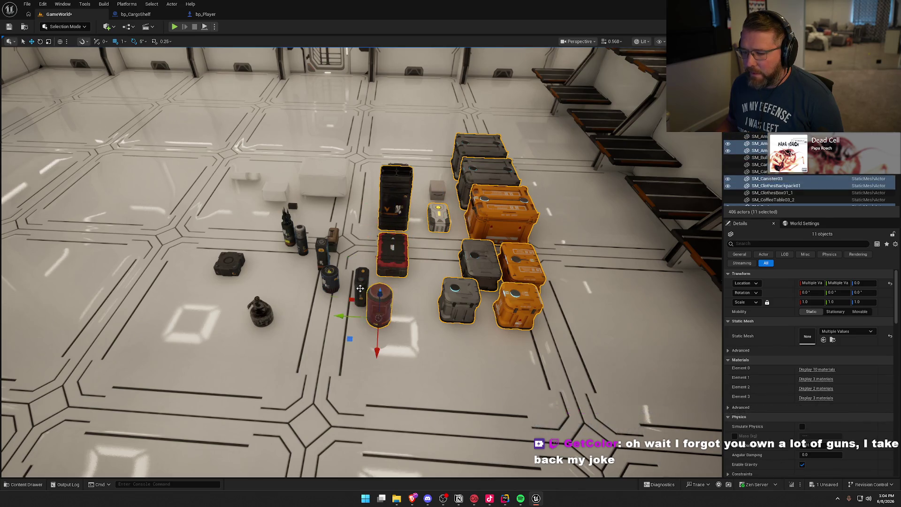
{"action": "left_click", "coordinate": [362, 284], "text": "ctrl"}
{"action": "left_click", "coordinate": [327, 268], "text": "ctrl"}
{"action": "left_click", "coordinate": [322, 248], "text": "ctrl"}
{"action": "left_click", "coordinate": [333, 236], "text": "ctrl"}
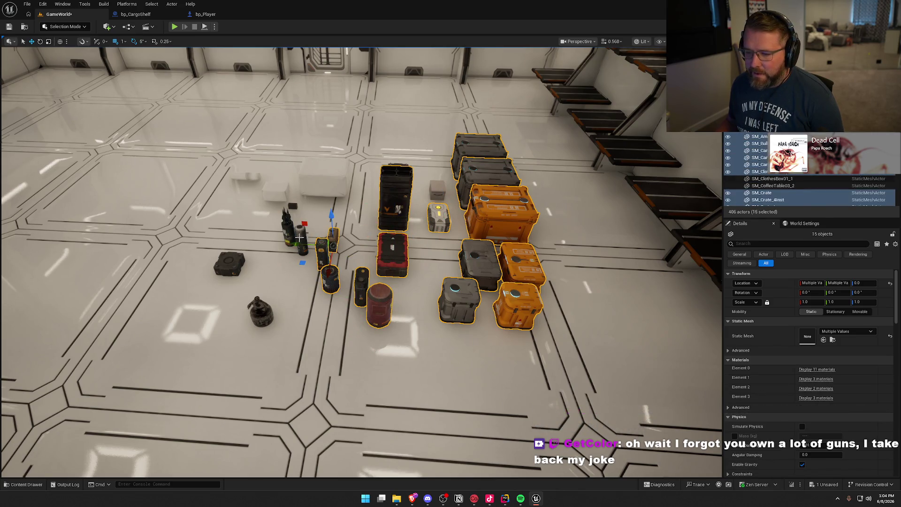
{"action": "left_click", "coordinate": [300, 237], "text": "ctrl"}
{"action": "left_click", "coordinate": [286, 227], "text": "ctrl"}
{"action": "left_click", "coordinate": [229, 264], "text": "ctrl"}
{"action": "left_click", "coordinate": [260, 313], "text": "ctrl"}
Orbit around the pile and add the white bottle, white boxes, clothes box and tall orange case.
{"action": "mouse_move", "coordinate": [288, 283]}
{"action": "left_mouse_down"}
{"action": "mouse_move", "coordinate": [357, 280]}
{"action": "mouse_move", "coordinate": [288, 283]}
{"action": "left_mouse_up"}
{"action": "left_click", "coordinate": [295, 286], "text": "ctrl"}
{"action": "left_click", "coordinate": [354, 248], "text": "ctrl"}
{"action": "left_click", "coordinate": [343, 202], "text": "ctrl"}
{"action": "left_click", "coordinate": [387, 237], "text": "ctrl"}
{"action": "left_click_drag", "start_coordinate": [387, 238], "coordinate": [382, 243]}
{"action": "left_click", "coordinate": [383, 243], "text": "ctrl"}
{"action": "left_click", "coordinate": [425, 243], "text": "ctrl"}
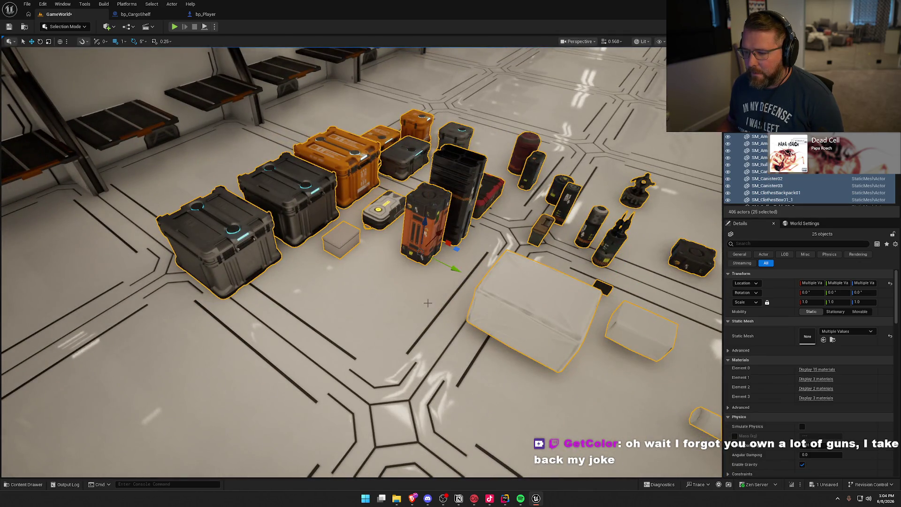
Isolate the selected props to check them, restore the hidden room, and clear the selection.
{"action": "key", "text": "shift+h"}
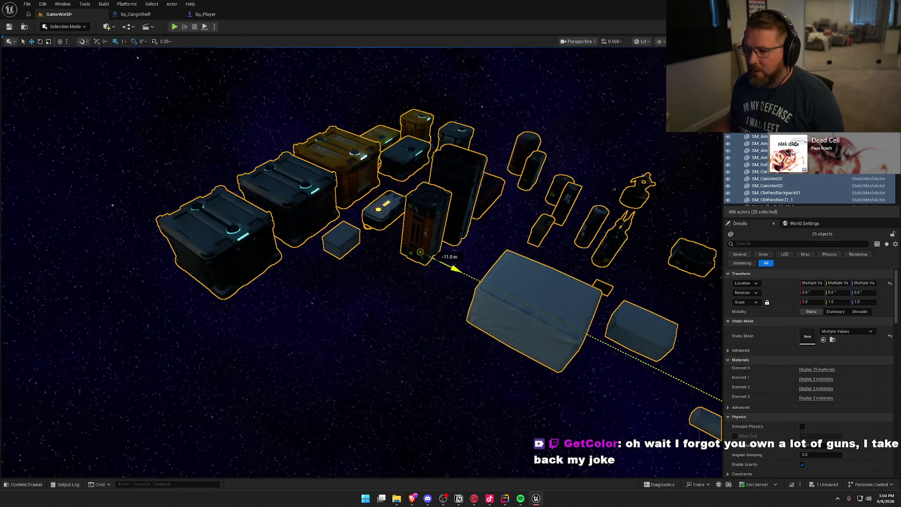
{"action": "key", "text": "ctrl+h"}
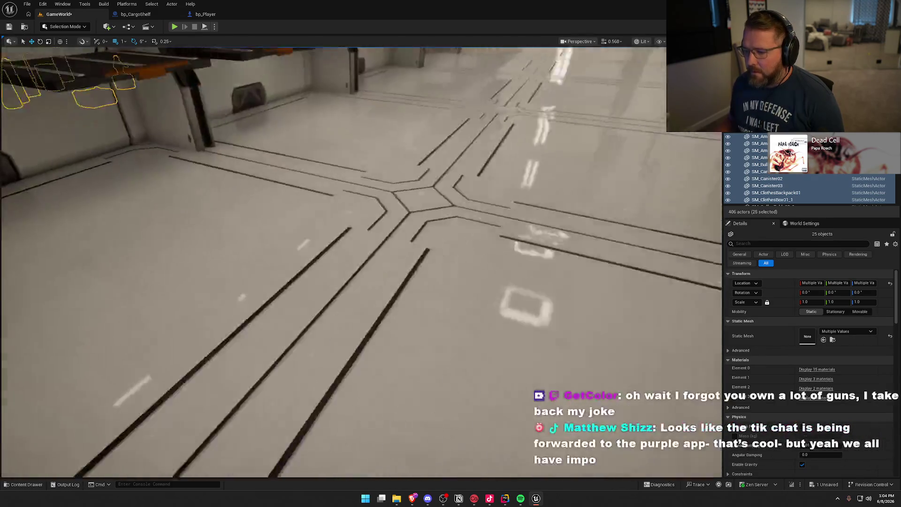
{"action": "key", "text": "Escape"}
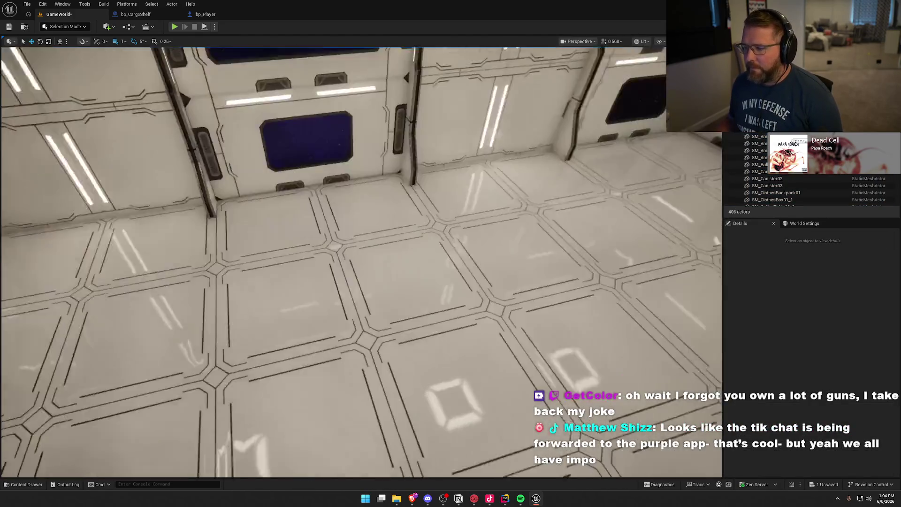
Save the GameWorld level with Ctrl+S.
{"action": "key", "text": "ctrl+s"}
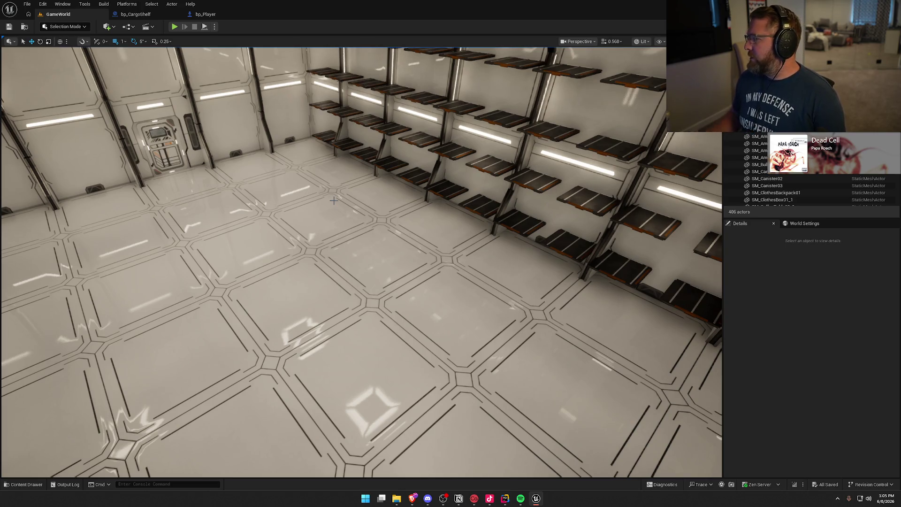
{"action": "mouse_move", "coordinate": [254, 264]}
{"action": "left_mouse_down"}
{"action": "mouse_move", "coordinate": [192, 261]}
{"action": "mouse_move", "coordinate": [258, 268]}
{"action": "mouse_move", "coordinate": [254, 244]}
{"action": "left_mouse_up"}
{"action": "mouse_move", "coordinate": [288, 276]}
{"action": "left_mouse_down"}
{"action": "mouse_move", "coordinate": [300, 272]}
{"action": "mouse_move", "coordinate": [263, 275]}
{"action": "mouse_move", "coordinate": [305, 277]}
{"action": "mouse_move", "coordinate": [287, 269]}
{"action": "mouse_move", "coordinate": [327, 267]}
{"action": "left_mouse_up"}
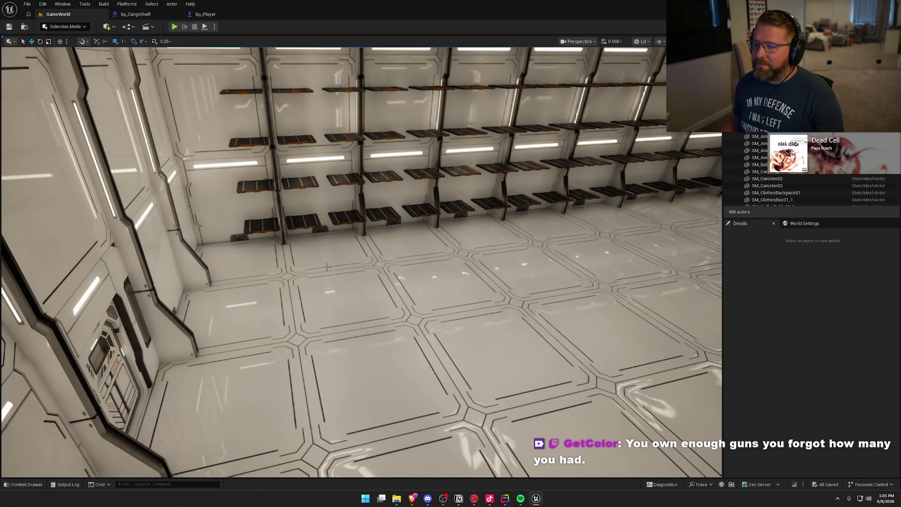
{"action": "mouse_move", "coordinate": [327, 267]}
{"action": "left_mouse_down"}
{"action": "mouse_move", "coordinate": [249, 269]}
{"action": "mouse_move", "coordinate": [356, 268]}
{"action": "mouse_move", "coordinate": [336, 277]}
{"action": "mouse_move", "coordinate": [343, 261]}
{"action": "mouse_move", "coordinate": [369, 295]}
{"action": "left_mouse_up"}
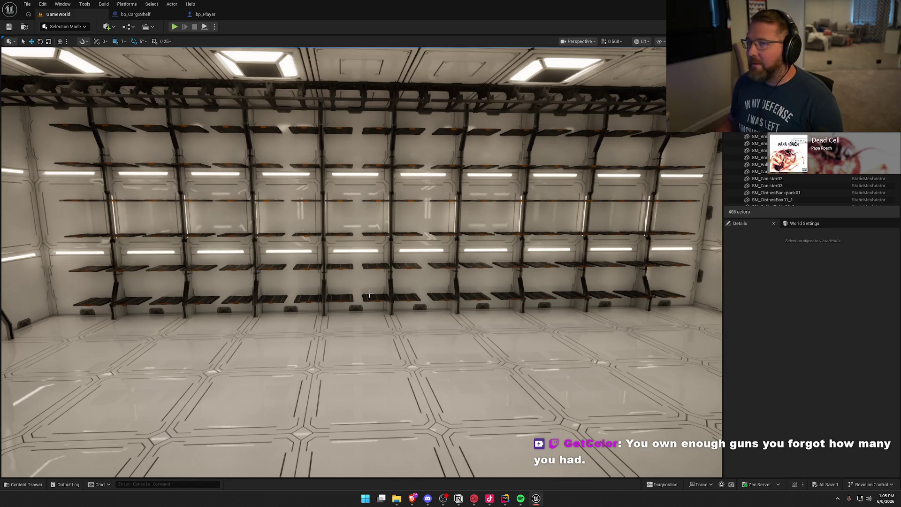
{"action": "left_click_drag", "start_coordinate": [369, 295], "coordinate": [377, 231]}
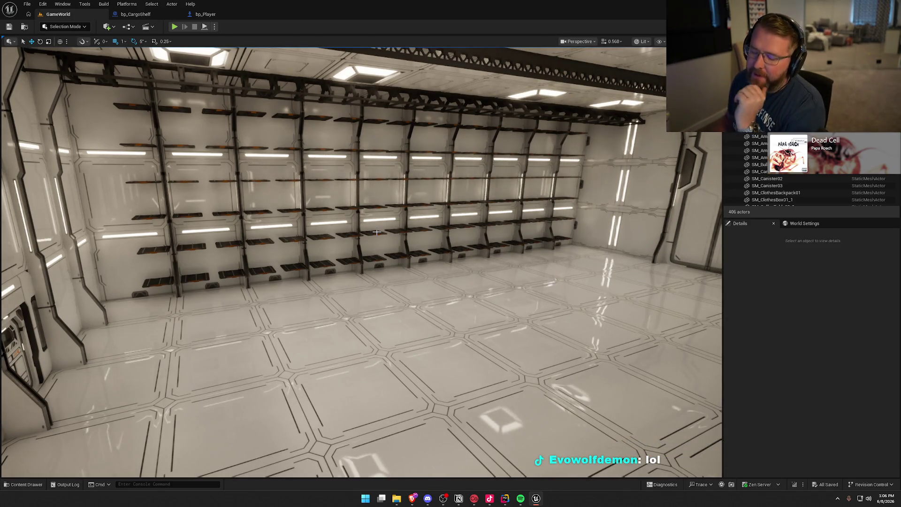
{"action": "left_click", "coordinate": [788, 297]}
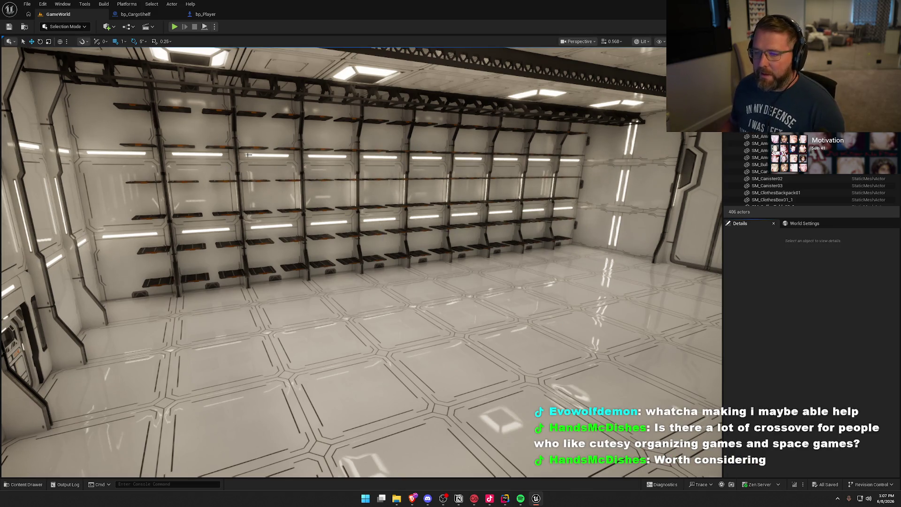
{"action": "left_click_drag", "start_coordinate": [248, 155], "coordinate": [266, 184]}
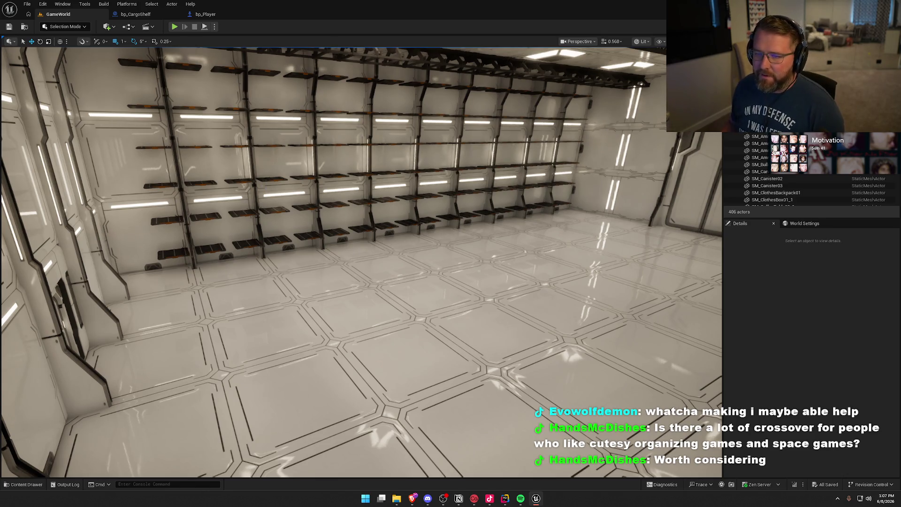
Start the game with Alt+P and walk forward through the door and down the corridor.
{"action": "key", "text": "alt+p"}
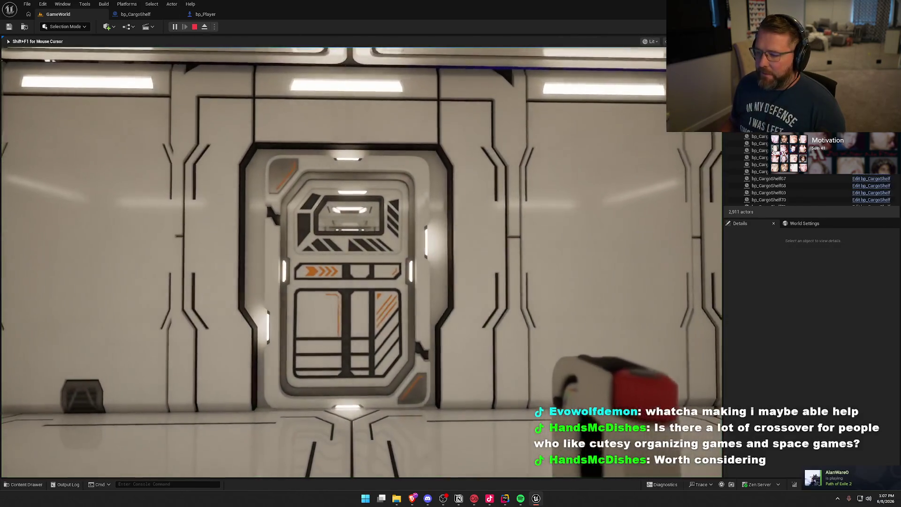
{"action": "key", "text": "w"}
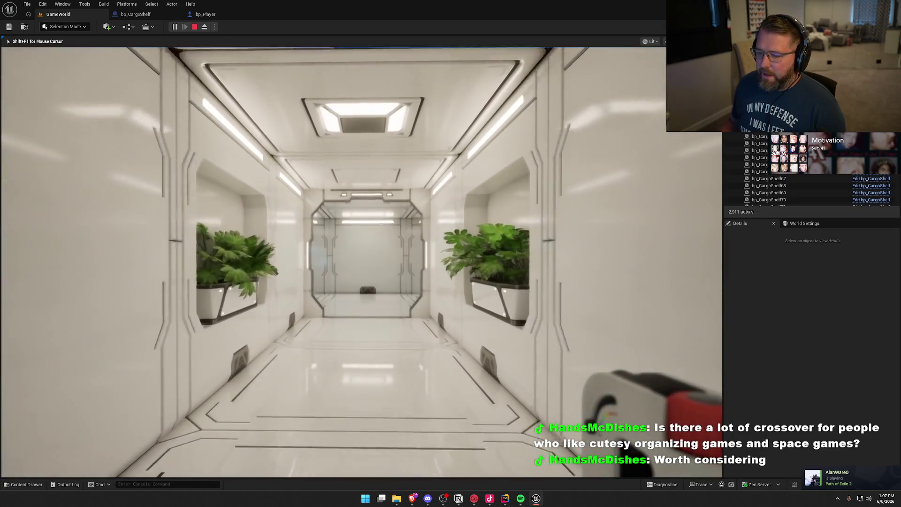
{"action": "key", "text": "w"}
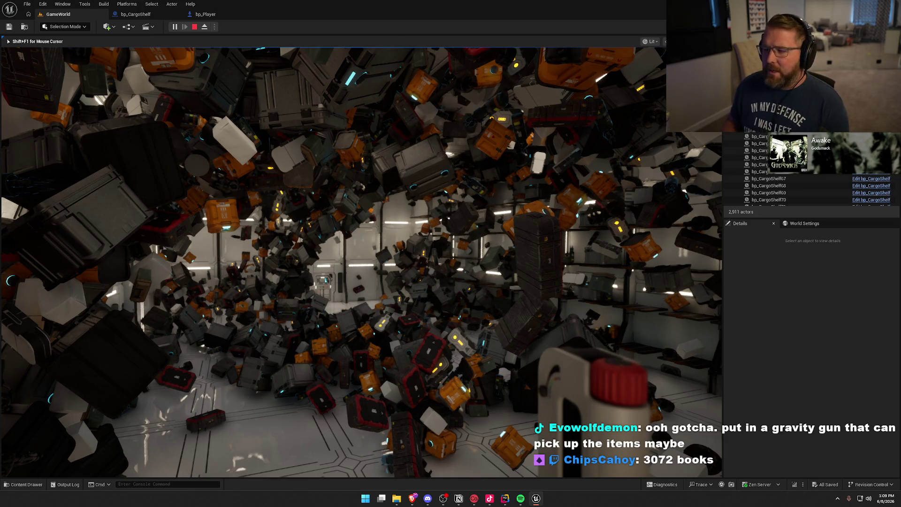
Move forward among the floating crates and turn toward the wall shelves.
{"action": "key", "text": "w"}
{"action": "key", "text": "w"}
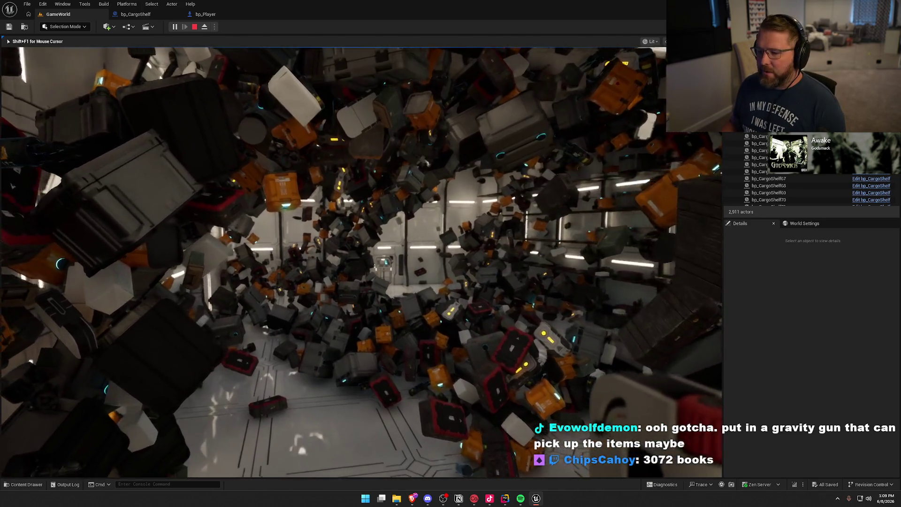
{"action": "key", "text": "w"}
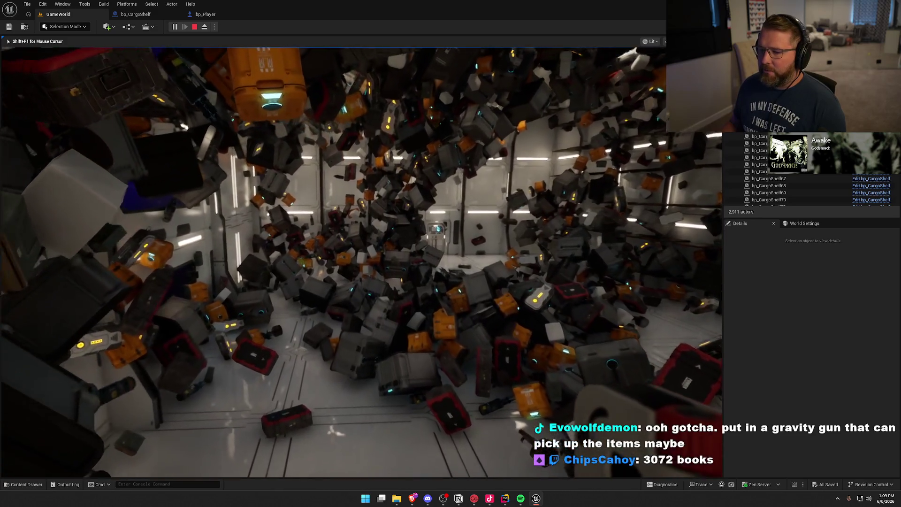
{"action": "key", "text": "w"}
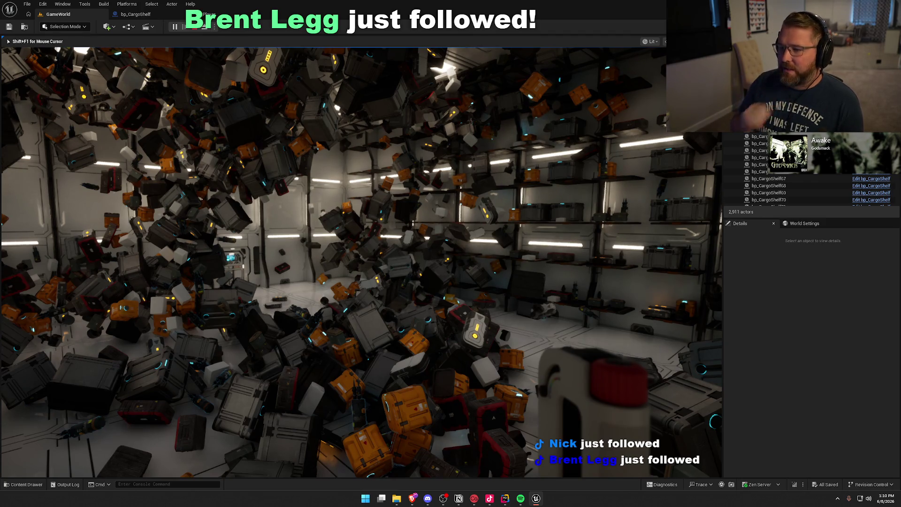
Fire the impulse at the cargo shelves to knock the crates loose, then move into the pile.
{"action": "mouse_move", "coordinate": [362, 262]}
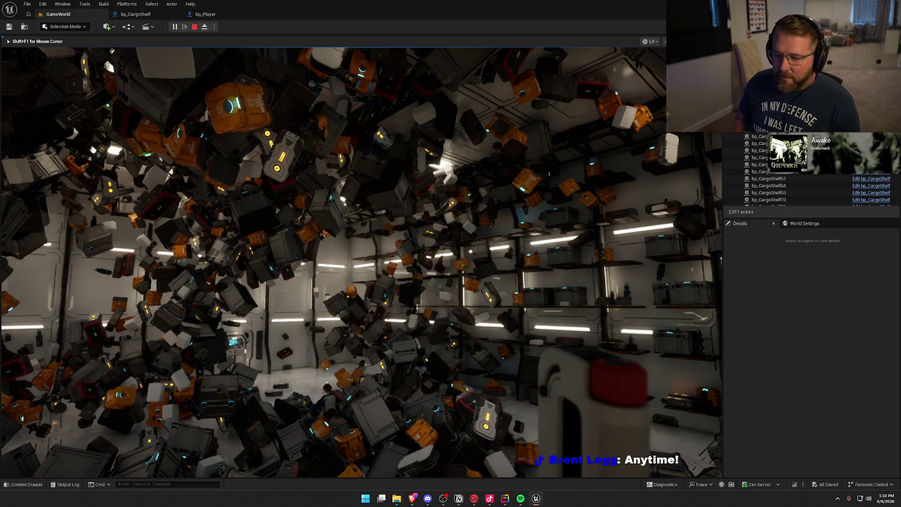
{"action": "mouse_move", "coordinate": [450, 253]}
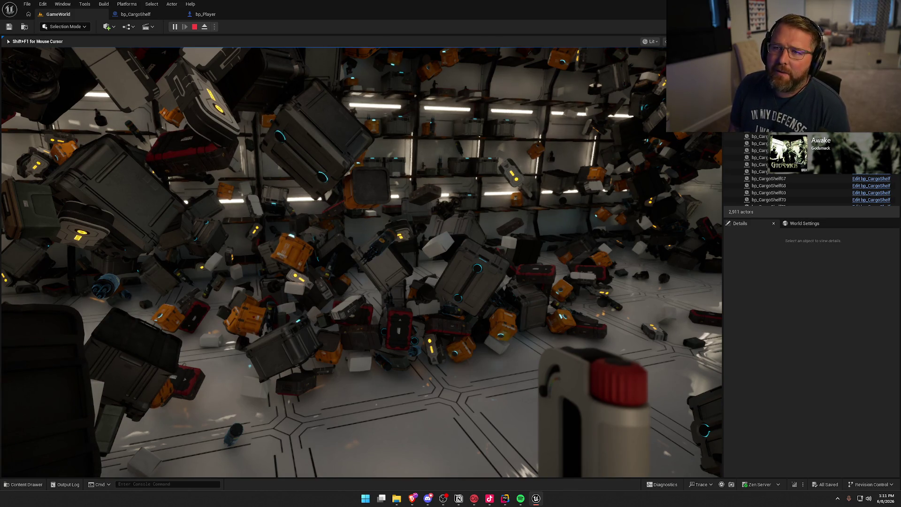
{"action": "left_click", "coordinate": [361, 262]}
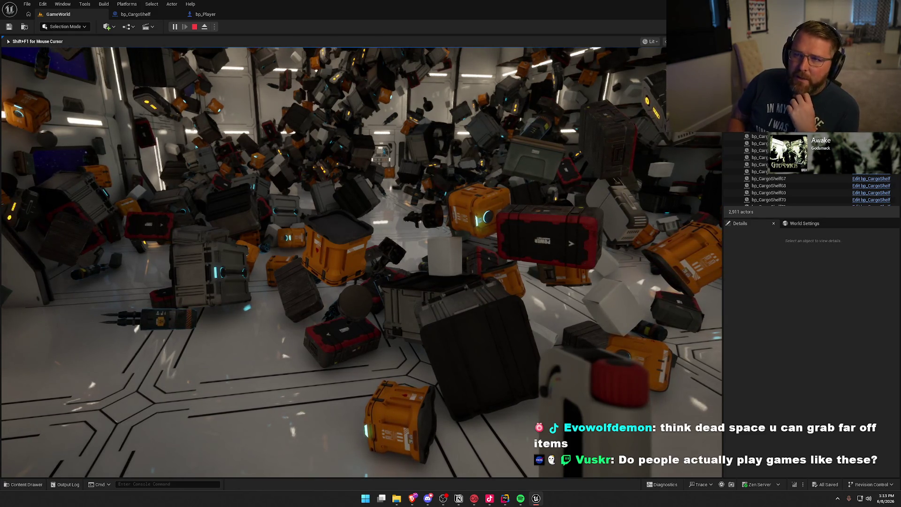
{"action": "key", "text": "w"}
{"action": "key", "text": "w"}
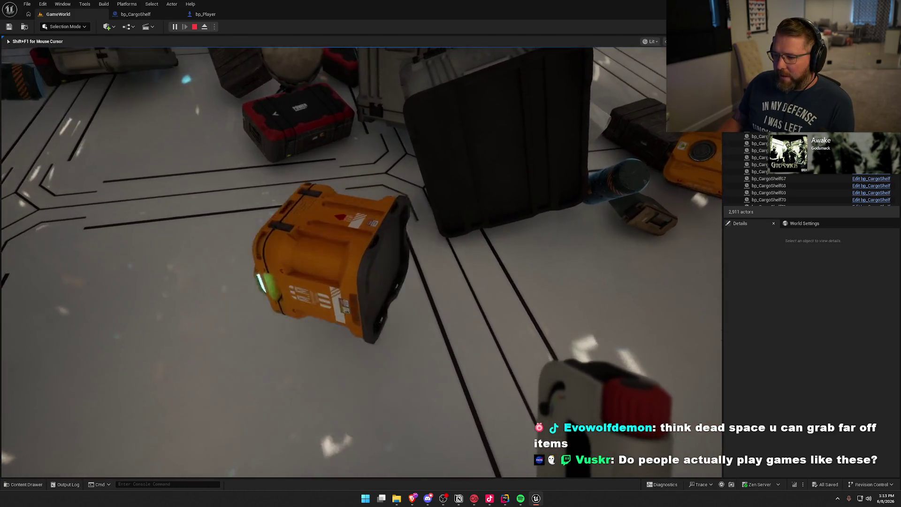
Drift past the orange crate toward the floor, then stop the playtest with Esc.
{"action": "key", "text": "w"}
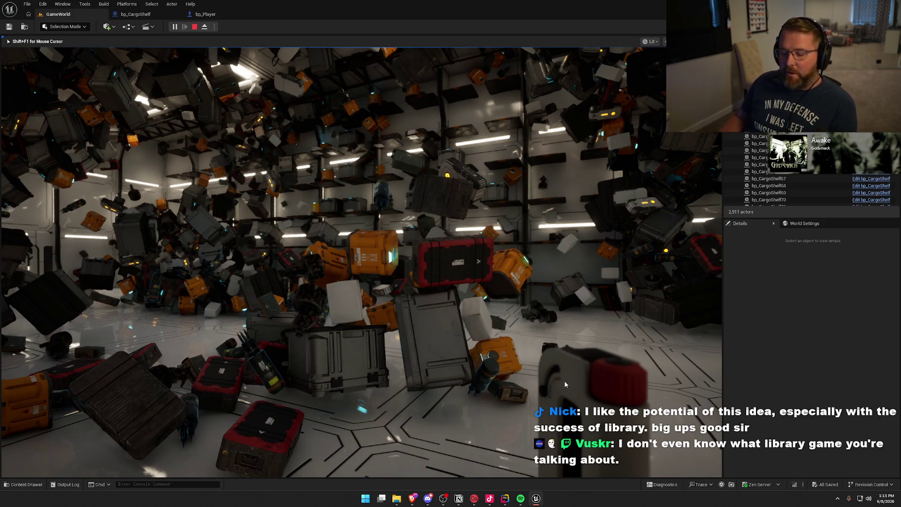
{"action": "key", "text": "Escape"}
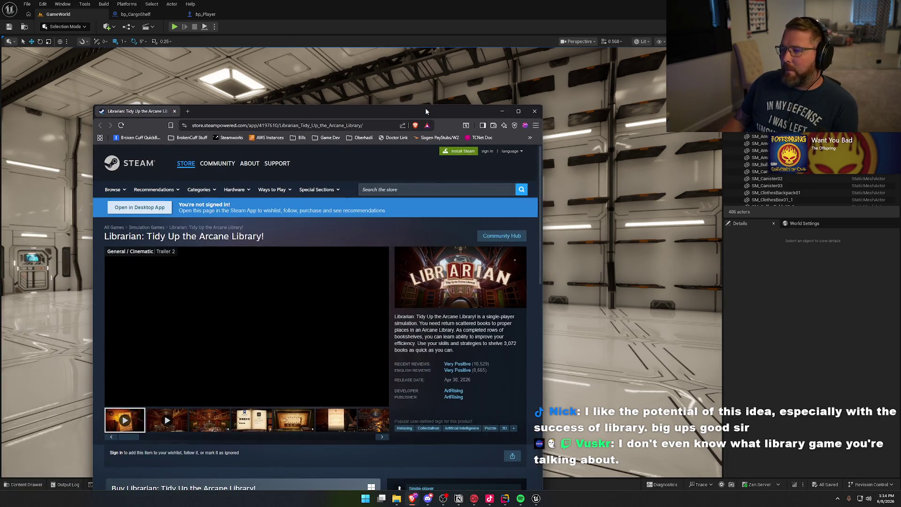
Maximize the Librarian store page and view the third gallery screenshot full screen.
{"action": "double_click", "coordinate": [425, 108]}
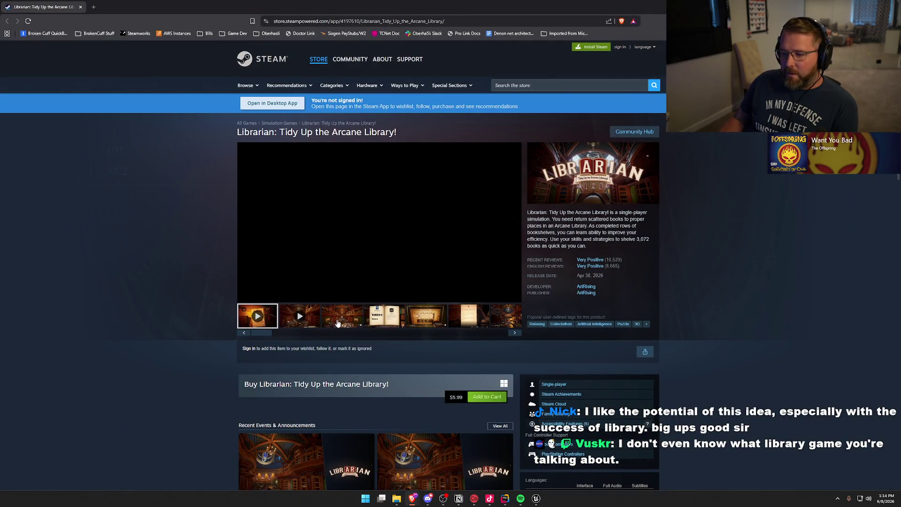
{"action": "left_click", "coordinate": [337, 323]}
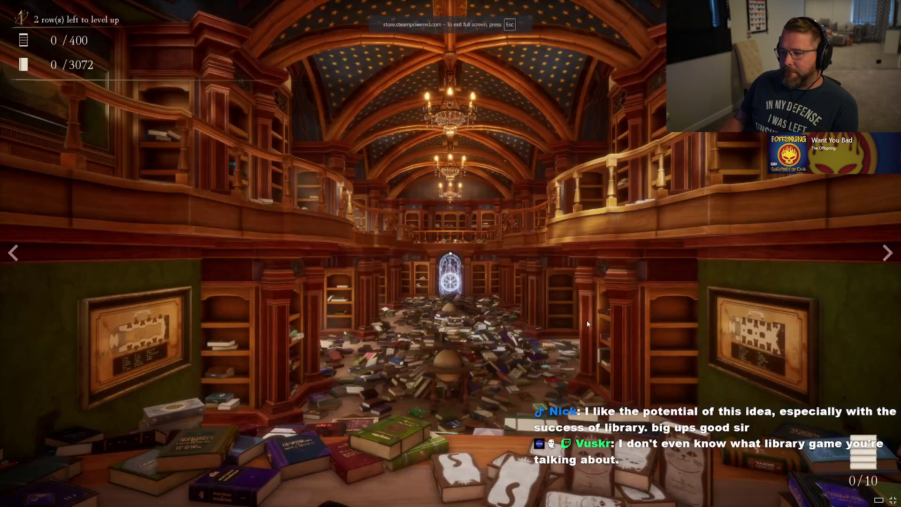
{"action": "left_click", "coordinate": [514, 296]}
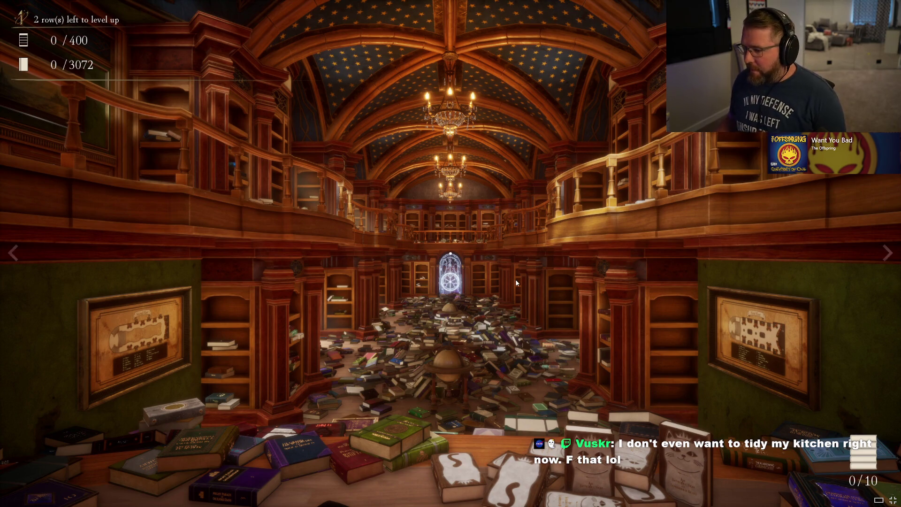
Exit full screen and scroll through the Librarian store page.
{"action": "key", "text": "Escape"}
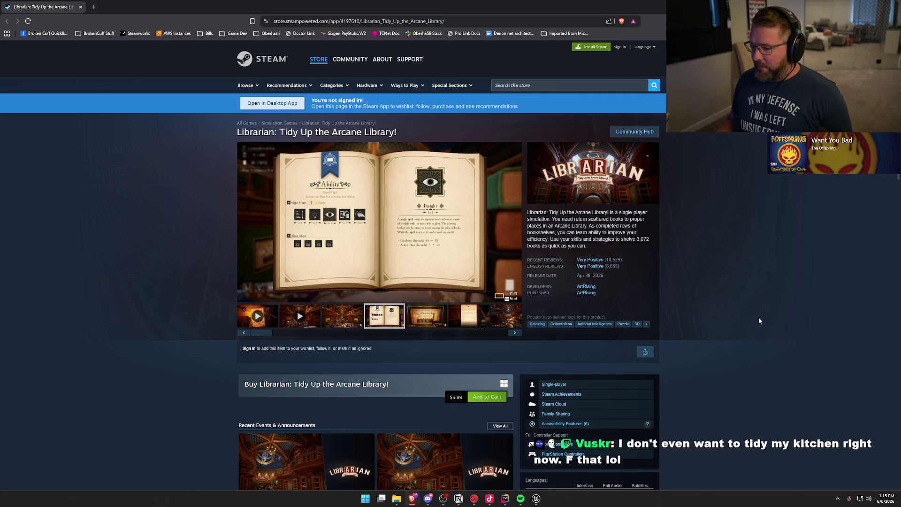
{"action": "scroll", "coordinate": [771, 331], "scroll_direction": "down", "scroll_amount": 3}
{"action": "scroll", "coordinate": [771, 331], "scroll_direction": "down", "scroll_amount": 3}
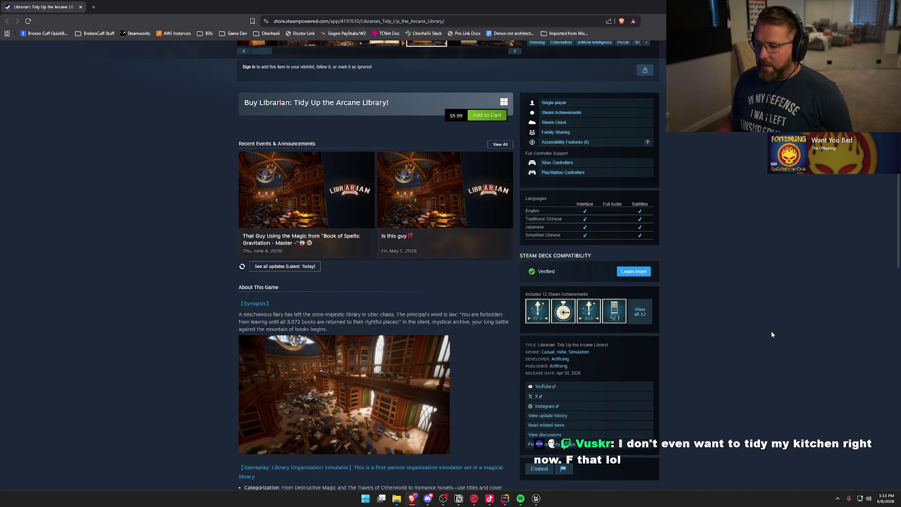
{"action": "scroll", "coordinate": [771, 335], "scroll_direction": "up", "scroll_amount": 5}
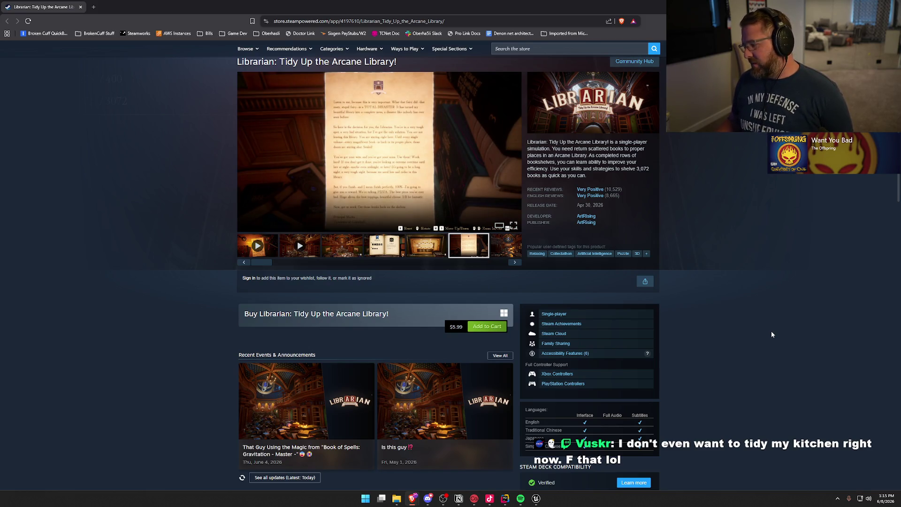
{"action": "scroll", "coordinate": [772, 334], "scroll_direction": "down", "scroll_amount": 3}
{"action": "scroll", "coordinate": [772, 334], "scroll_direction": "down", "scroll_amount": 15}
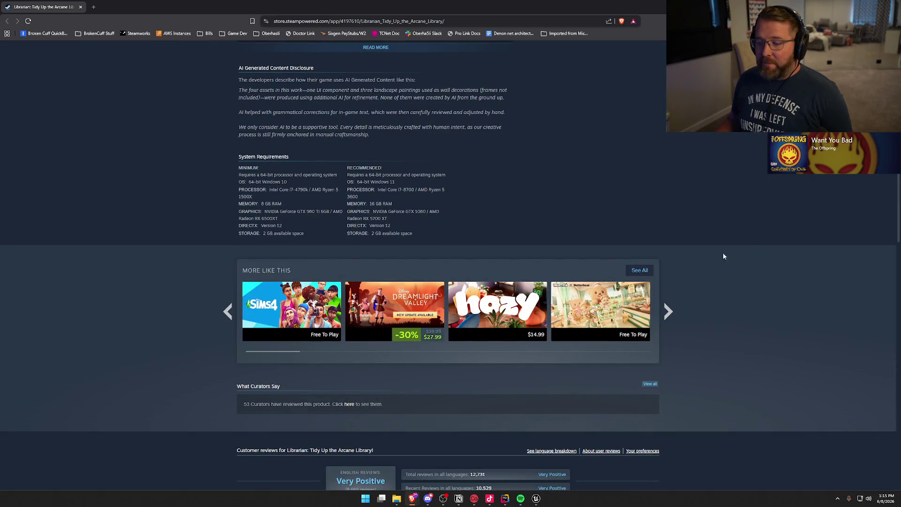
{"action": "scroll", "coordinate": [719, 259], "scroll_direction": "down", "scroll_amount": 15}
{"action": "scroll", "coordinate": [783, 351], "scroll_direction": "down", "scroll_amount": 3}
{"action": "scroll", "coordinate": [783, 353], "scroll_direction": "up", "scroll_amount": 3}
{"action": "scroll", "coordinate": [784, 357], "scroll_direction": "up", "scroll_amount": 20}
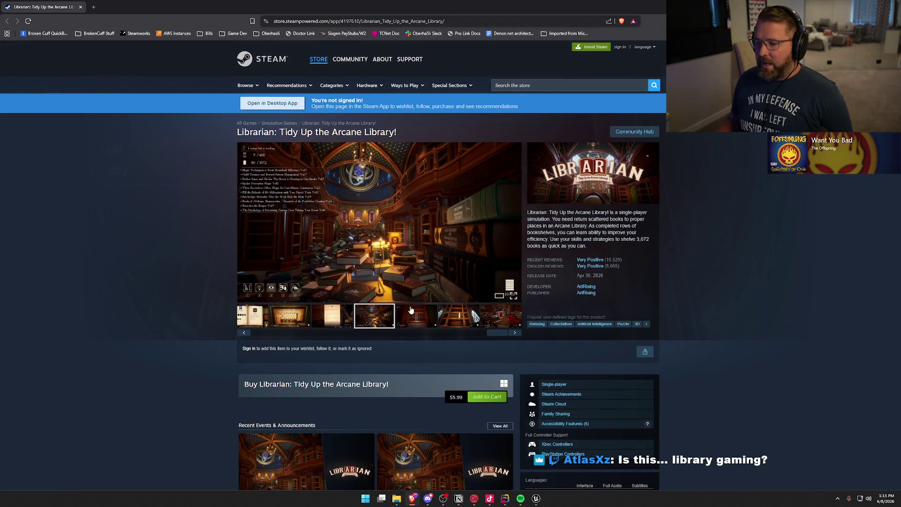
Open the gallery full screen and step through the bookshelf and Book of Spells screenshots to Trailer 1.
{"action": "left_click", "coordinate": [515, 298]}
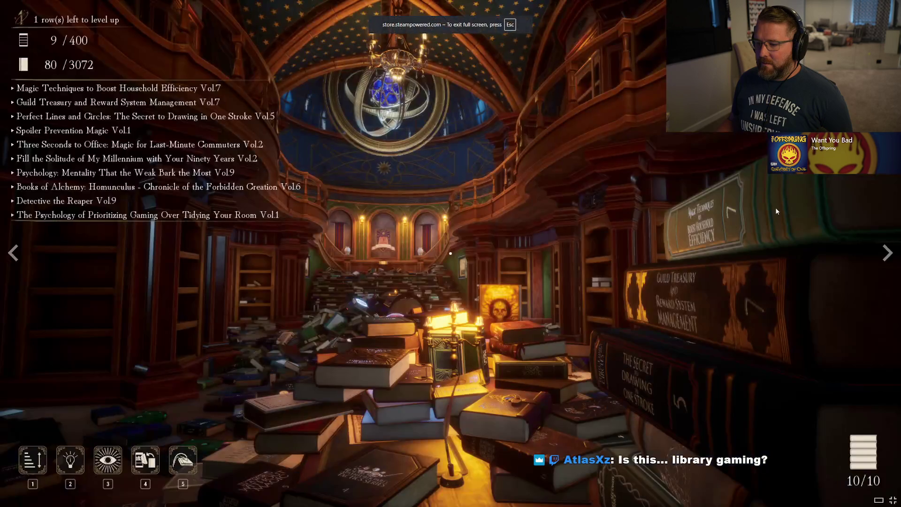
{"action": "left_click", "coordinate": [886, 254]}
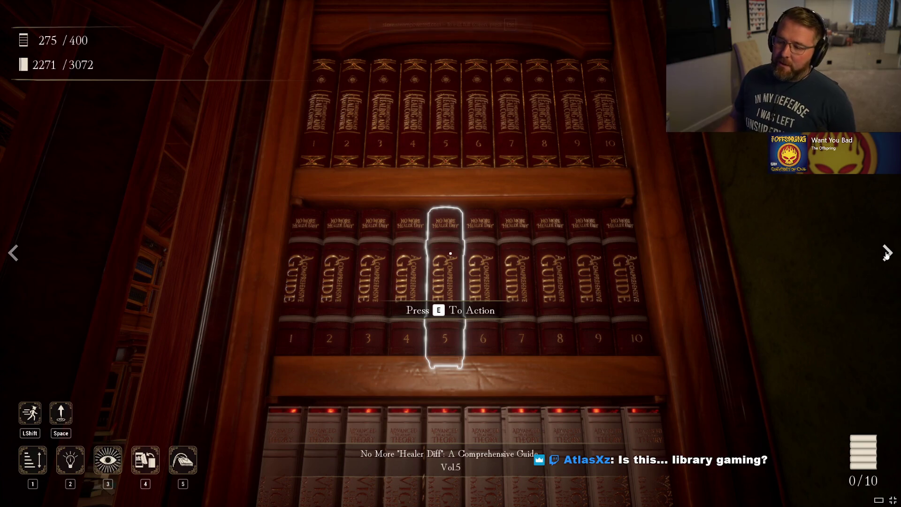
{"action": "left_click", "coordinate": [887, 254]}
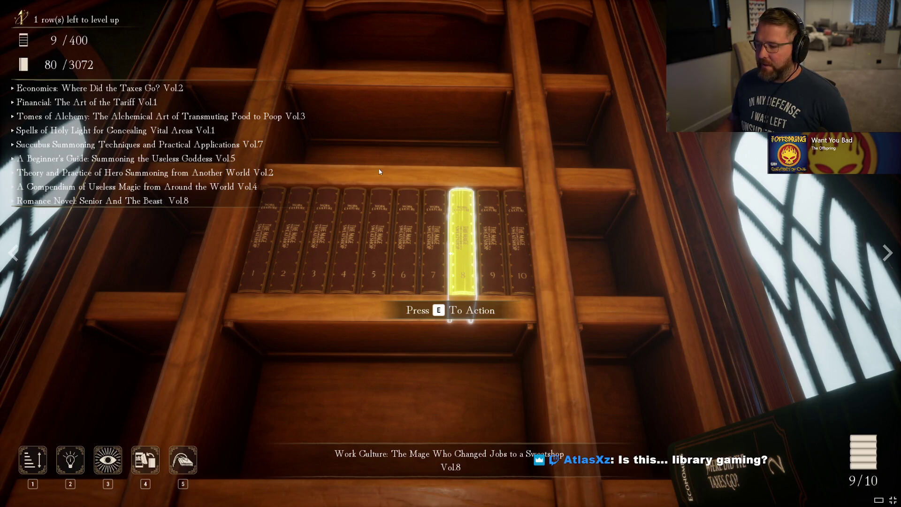
{"action": "left_click", "coordinate": [884, 255]}
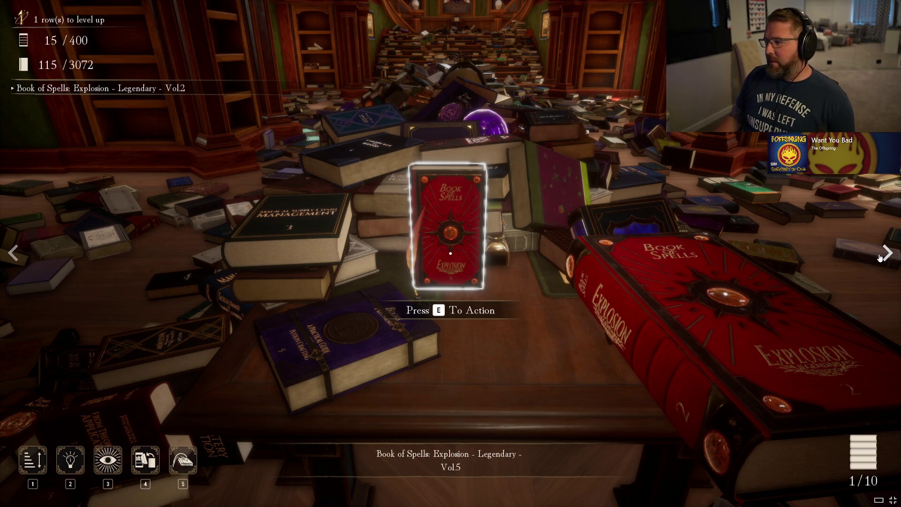
{"action": "left_click", "coordinate": [886, 257]}
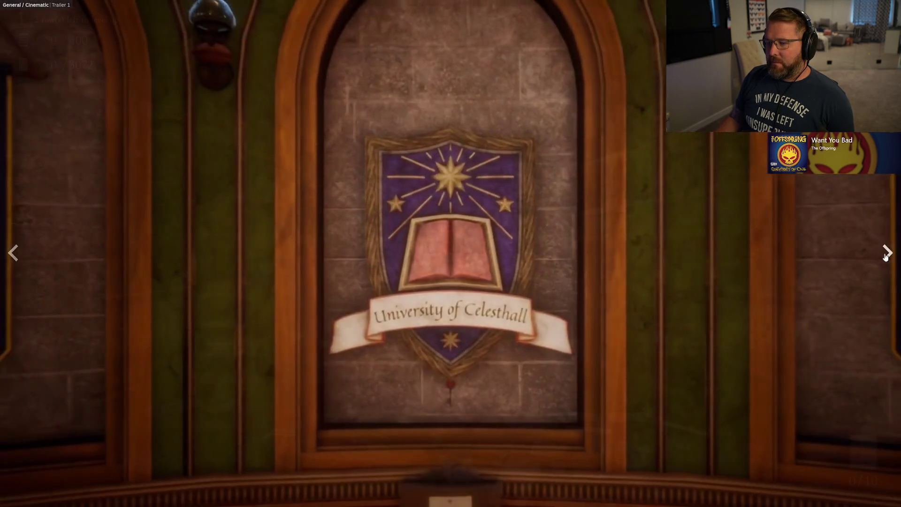
Skip past the trailer to the library overview screenshot, then leave full-screen viewing.
{"action": "left_click", "coordinate": [886, 256]}
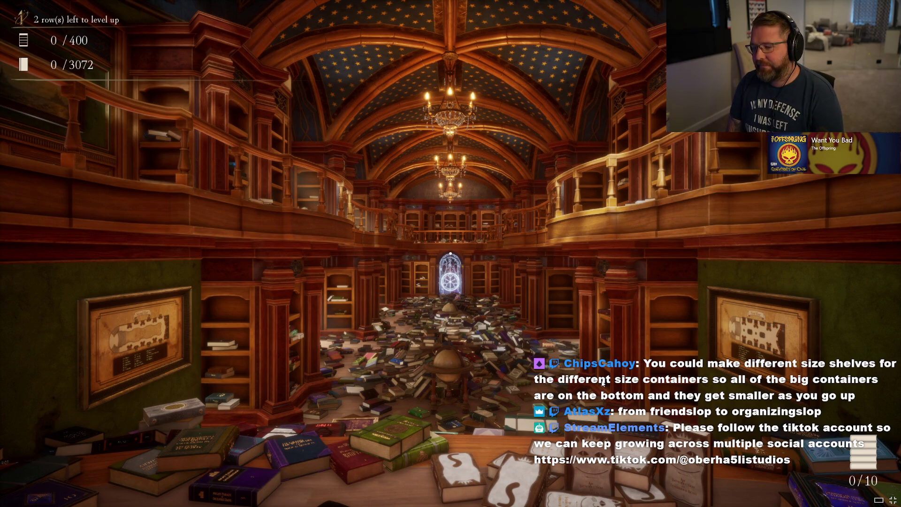
{"action": "key", "text": "alt+Tab"}
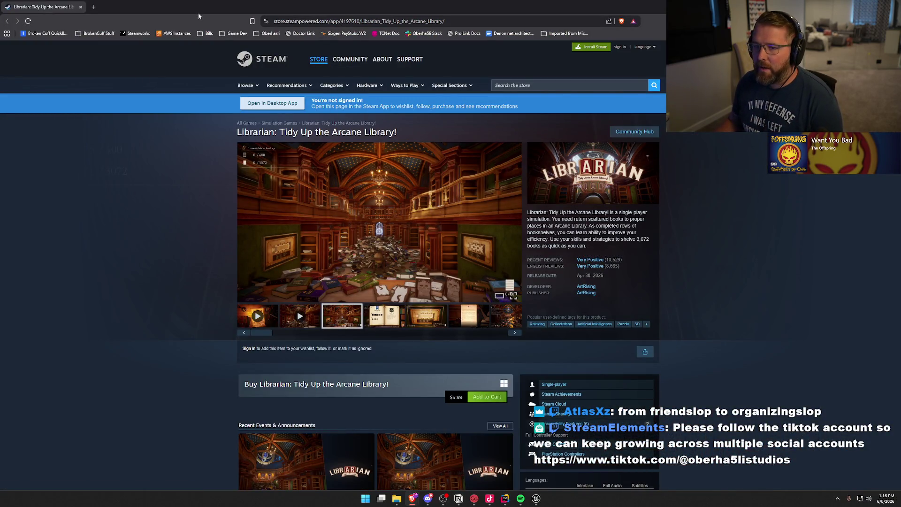
In a new tab, load SteamDB, search 'ibr' and open the Librarian game page.
{"action": "key", "text": "ctrl+t"}
{"action": "type", "text": "steamdb"}
{"action": "key", "text": "Return"}
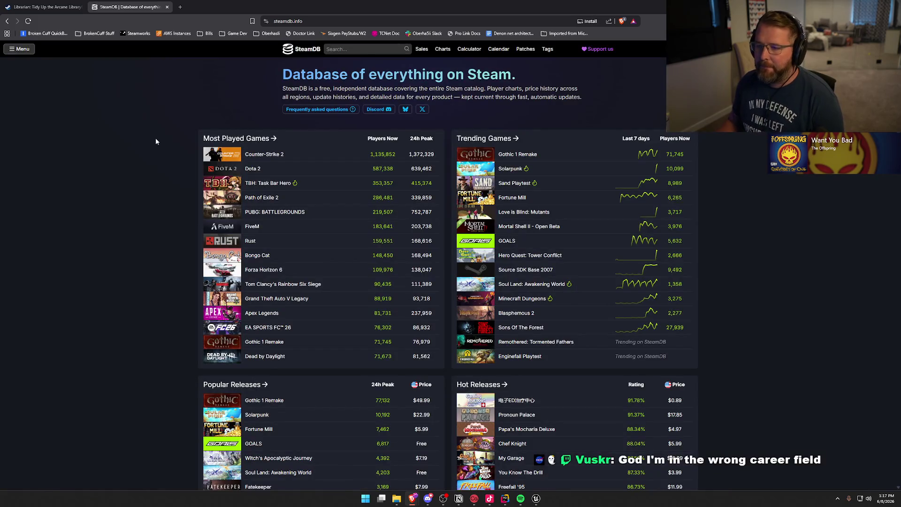
{"action": "left_click", "coordinate": [325, 49]}
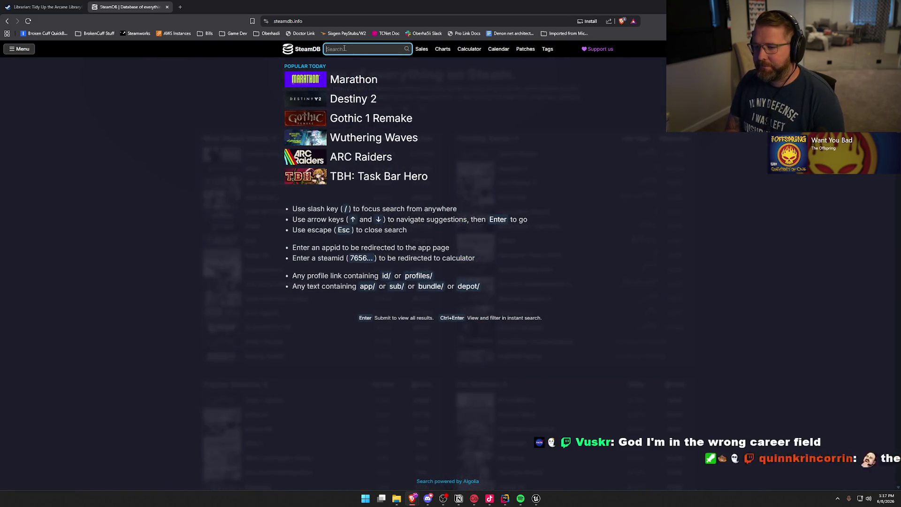
{"action": "type", "text": "libr"}
{"action": "left_click", "coordinate": [379, 79]}
Show Librarian's player charts, noting 12,920 players now, and set the zoom to 1 month.
{"action": "left_click", "coordinate": [242, 258]}
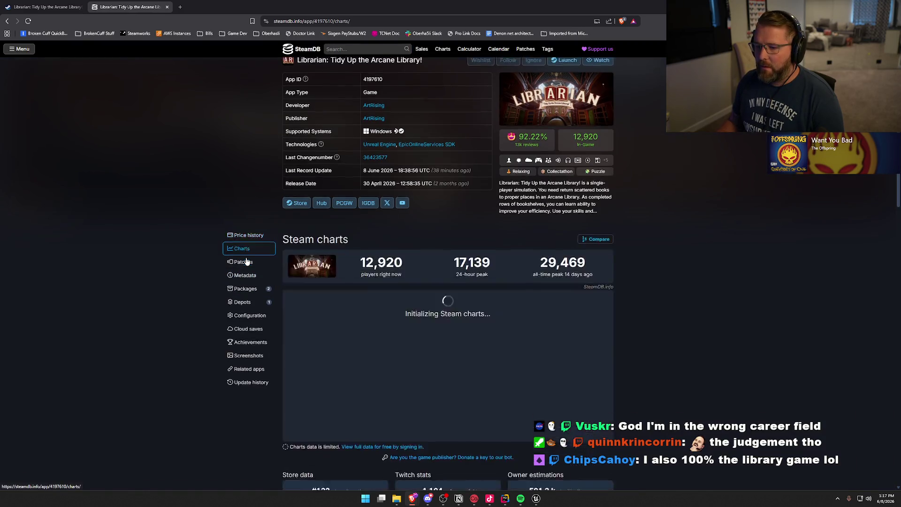
{"action": "scroll", "coordinate": [219, 268], "scroll_direction": "up", "scroll_amount": 2}
{"action": "left_click_drag", "start_coordinate": [359, 165], "coordinate": [412, 169]}
{"action": "left_click", "coordinate": [172, 329]}
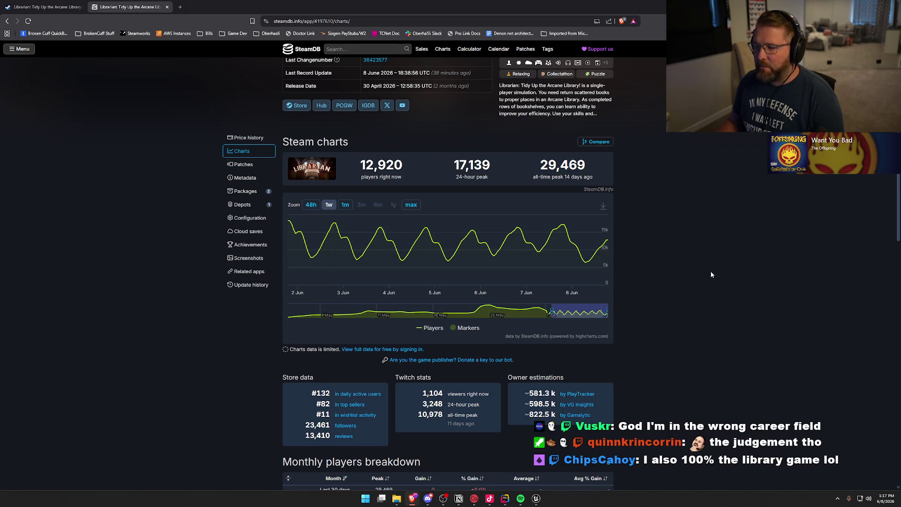
{"action": "scroll", "coordinate": [711, 273], "scroll_direction": "up", "scroll_amount": 2}
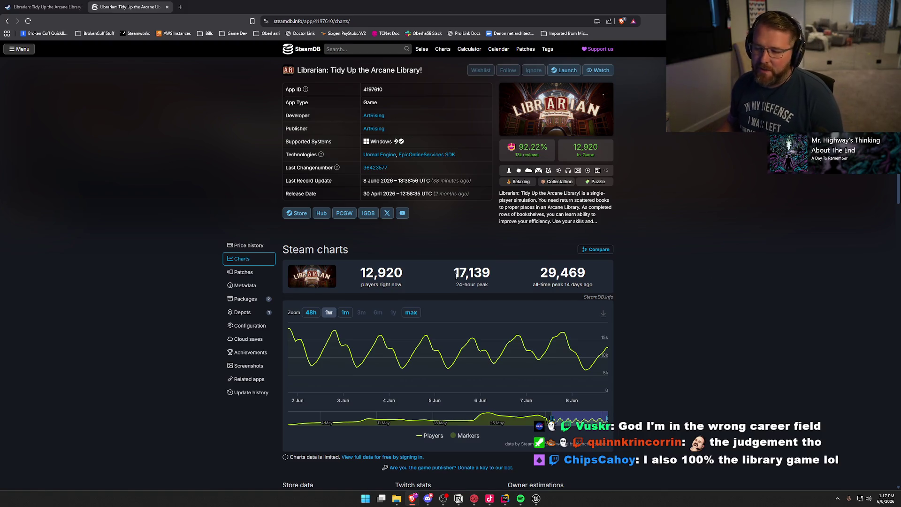
{"action": "double_click", "coordinate": [381, 273]}
{"action": "left_click", "coordinate": [187, 324]}
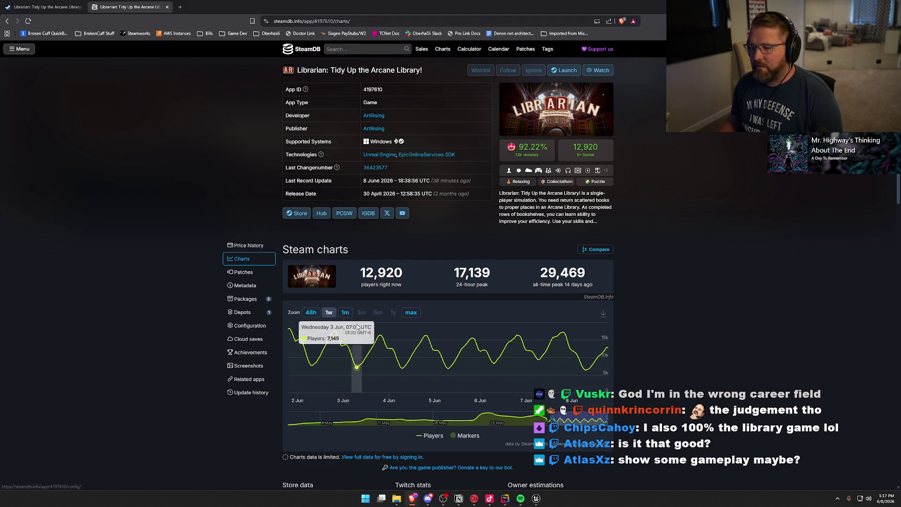
{"action": "left_click", "coordinate": [345, 313]}
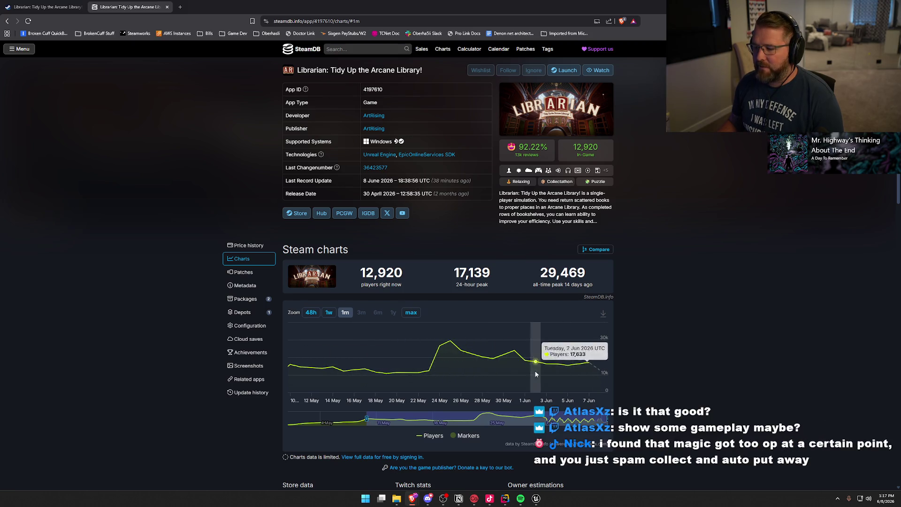
Set the Librarian chart zoom to max, spanning history from the 30 April release.
{"action": "left_click", "coordinate": [411, 313]}
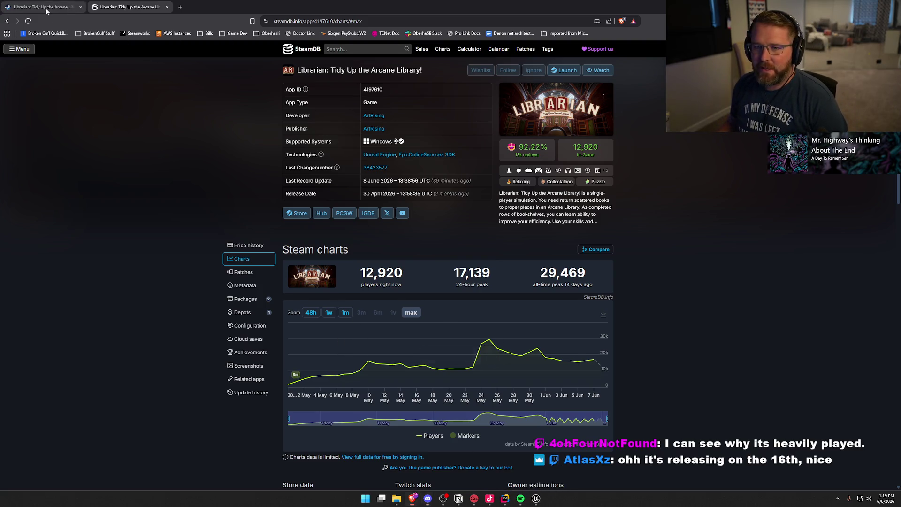
Start Play in Unreal and walk the corridor and seating room to the cargo bay door.
{"action": "key", "text": "alt+Tab"}
{"action": "key", "text": "alt+p"}
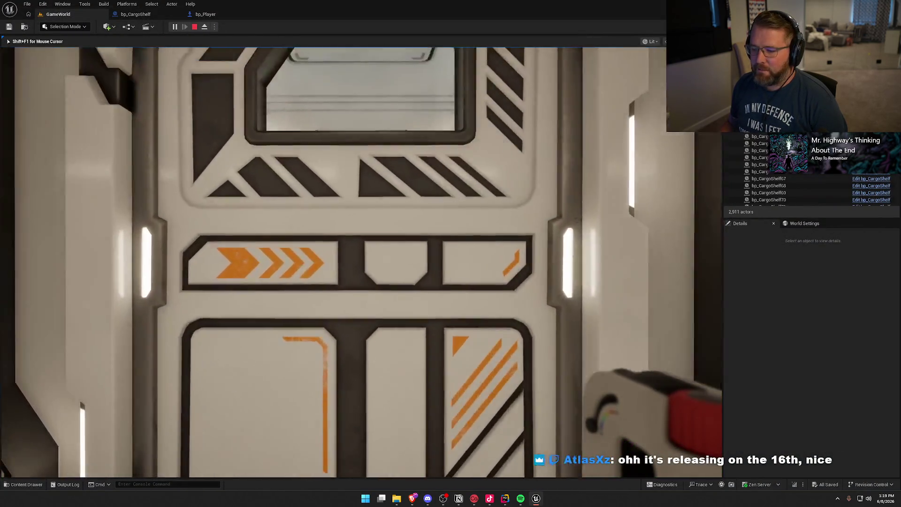
{"action": "mouse_move", "coordinate": [451, 253]}
{"action": "key", "text": "w"}
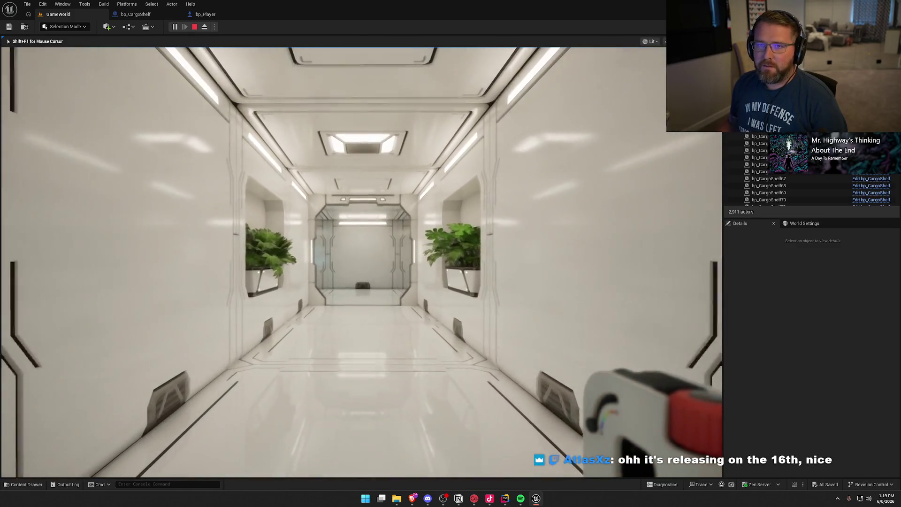
{"action": "key", "text": "w"}
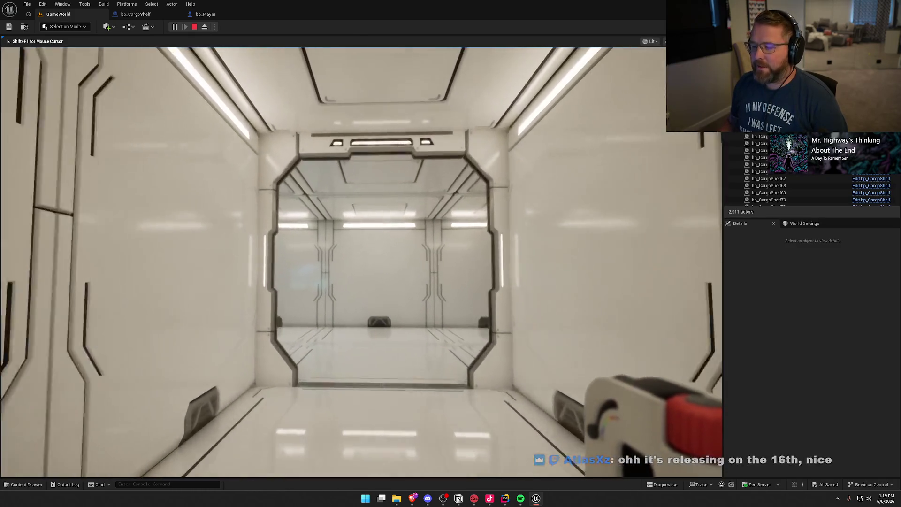
{"action": "key", "text": "w"}
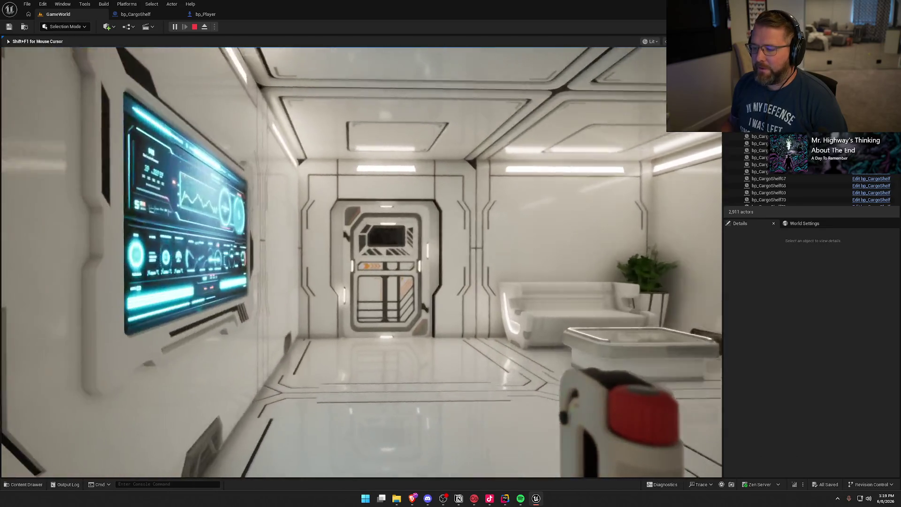
{"action": "key", "text": "w"}
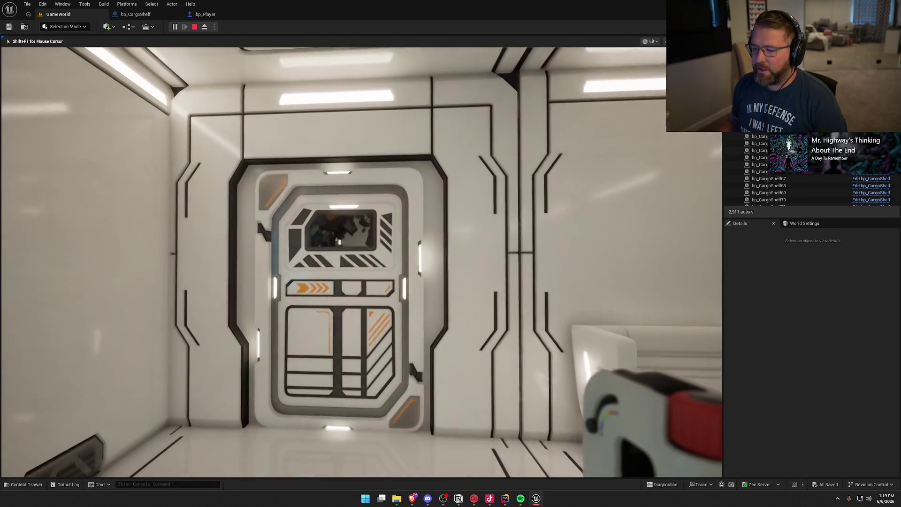
{"action": "key", "text": "w"}
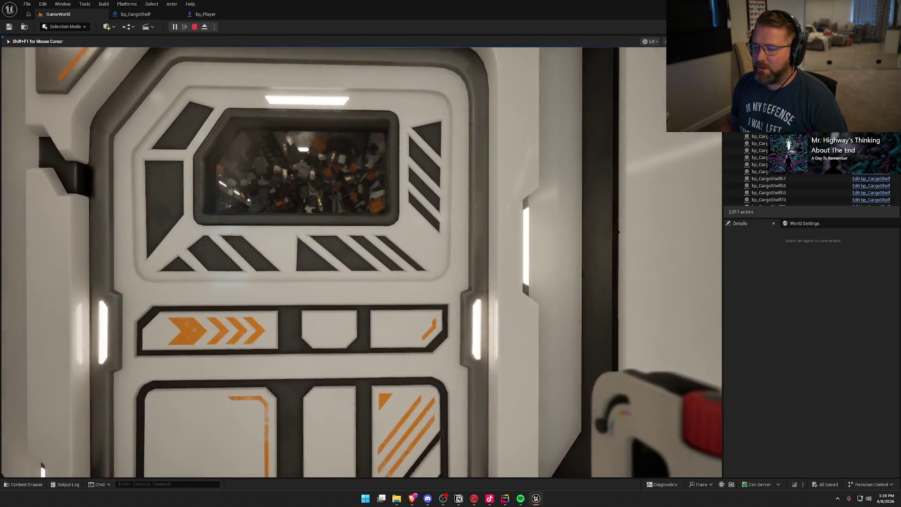
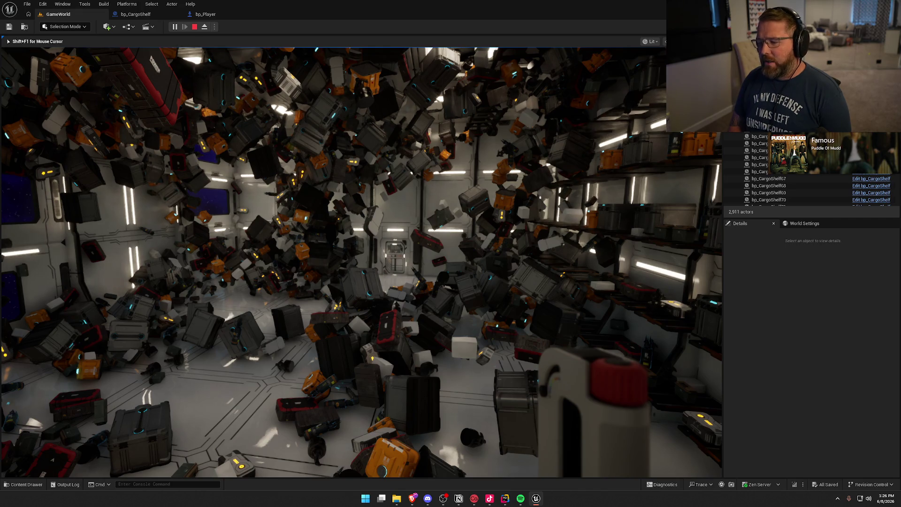
Stop the Unreal Engine play session, then open the Steam Store from the tray and maximize it.
{"action": "key", "text": "Escape"}
{"action": "left_click", "coordinate": [838, 498]}
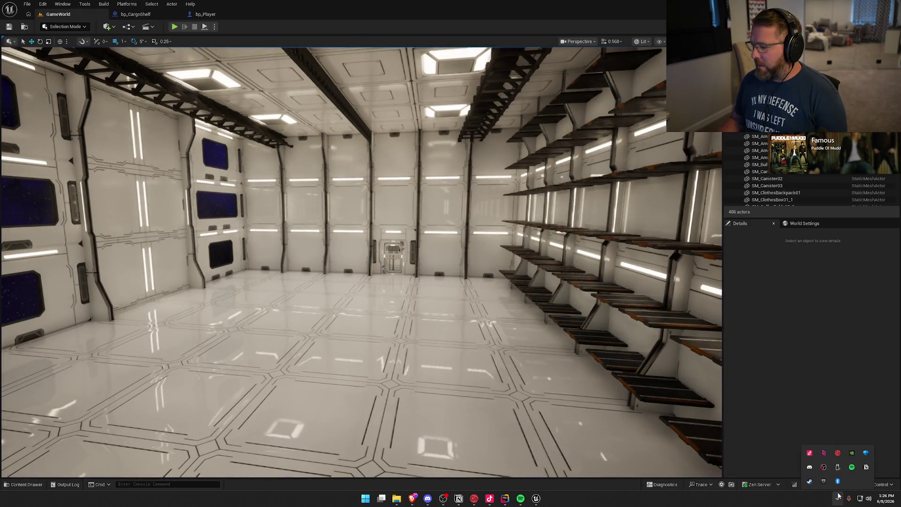
{"action": "right_click", "coordinate": [812, 482]}
{"action": "left_click", "coordinate": [825, 400]}
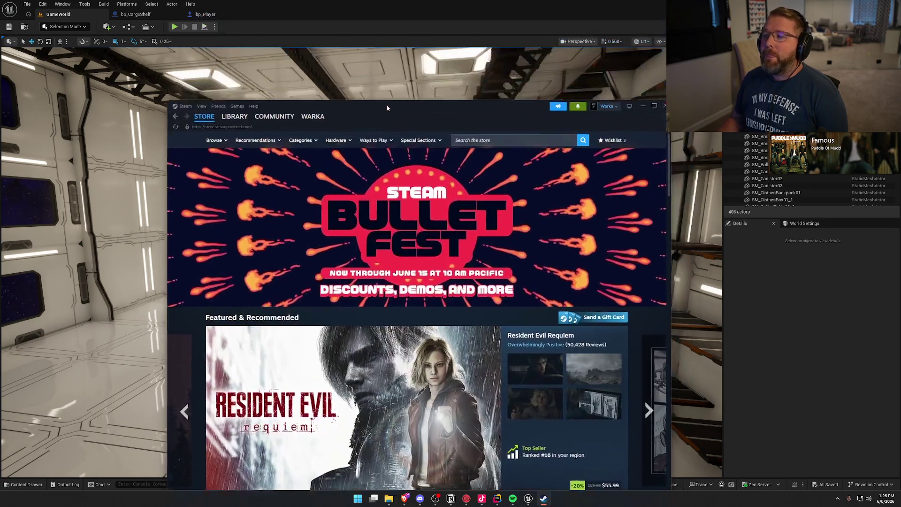
{"action": "double_click", "coordinate": [387, 104]}
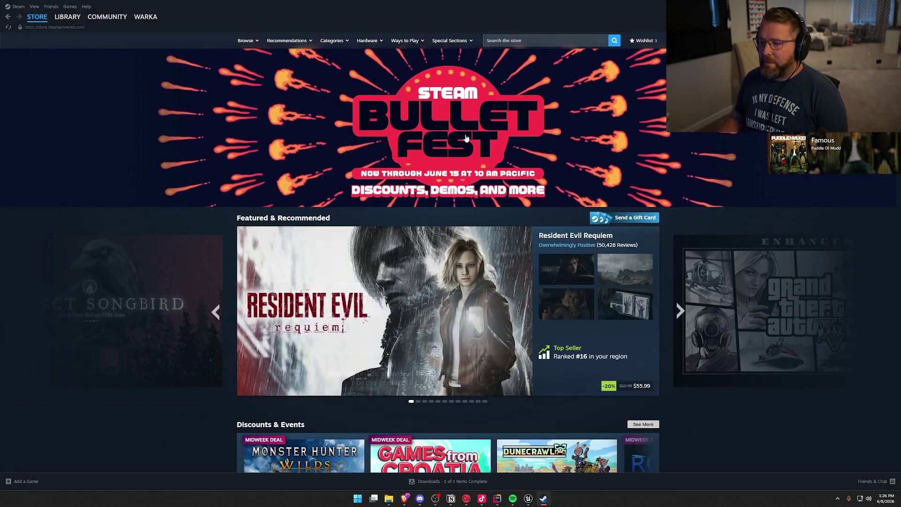
Scroll the maximized store home page to the 'Your Personal Calendar' preview strip.
{"action": "scroll", "coordinate": [195, 296], "scroll_direction": "down", "scroll_amount": 15}
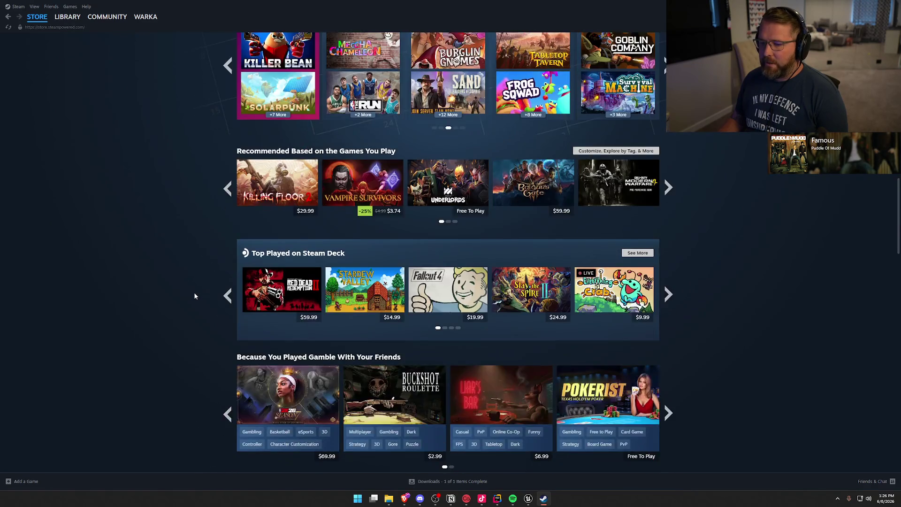
{"action": "scroll", "coordinate": [196, 296], "scroll_direction": "down", "scroll_amount": 8}
{"action": "scroll", "coordinate": [195, 296], "scroll_direction": "down", "scroll_amount": 4}
{"action": "scroll", "coordinate": [194, 296], "scroll_direction": "up", "scroll_amount": 13}
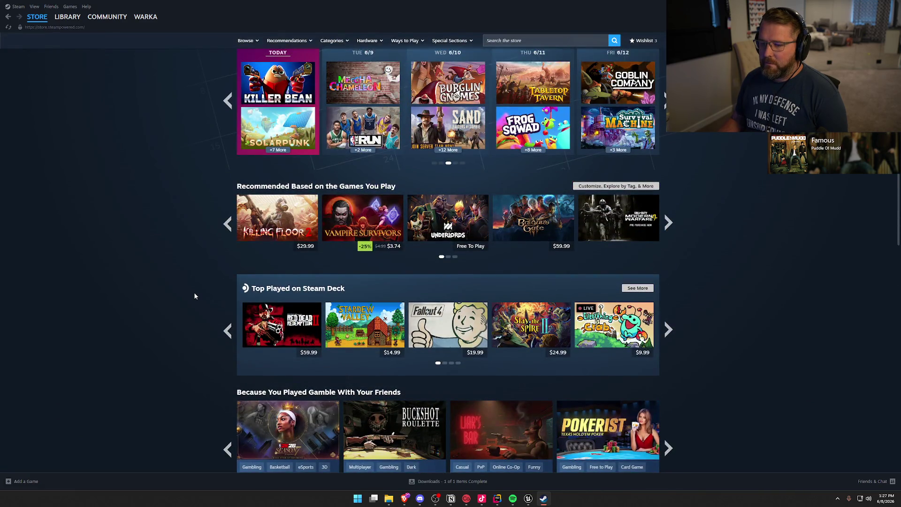
{"action": "scroll", "coordinate": [194, 296], "scroll_direction": "up", "scroll_amount": 4}
{"action": "left_click_drag", "start_coordinate": [260, 202], "coordinate": [342, 203]}
{"action": "left_click", "coordinate": [151, 257]}
Open the full Personal Calendar and browse the Released in the Last Month and Last 7 Days lists.
{"action": "left_click", "coordinate": [625, 212]}
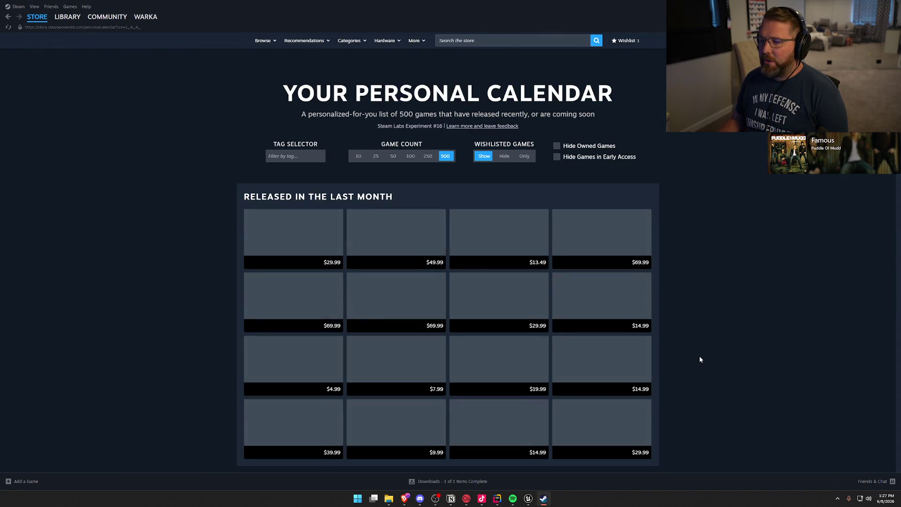
{"action": "scroll", "coordinate": [700, 360], "scroll_direction": "down", "scroll_amount": 8}
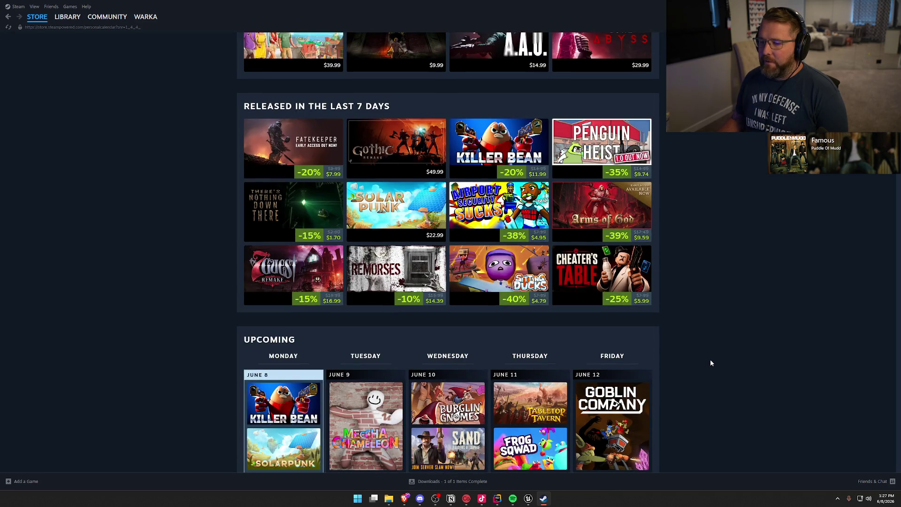
{"action": "scroll", "coordinate": [710, 356], "scroll_direction": "up", "scroll_amount": 7}
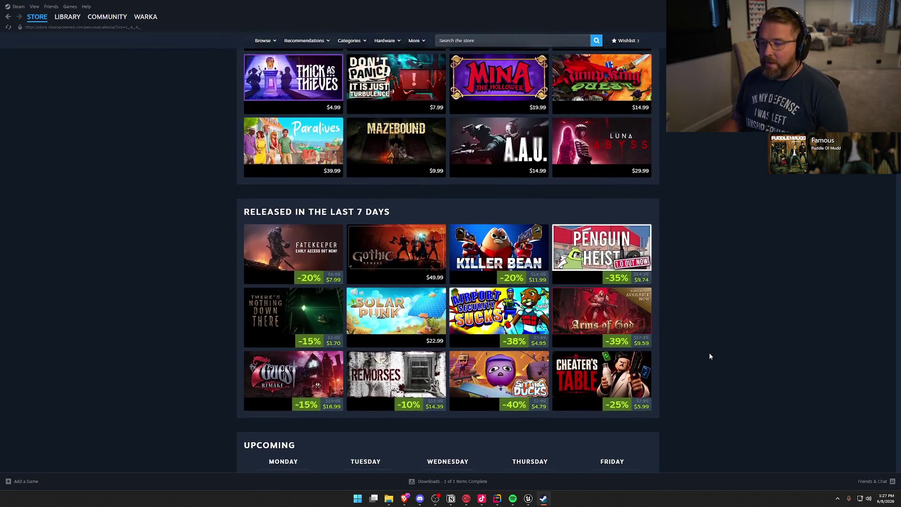
{"action": "scroll", "coordinate": [710, 356], "scroll_direction": "down", "scroll_amount": 2}
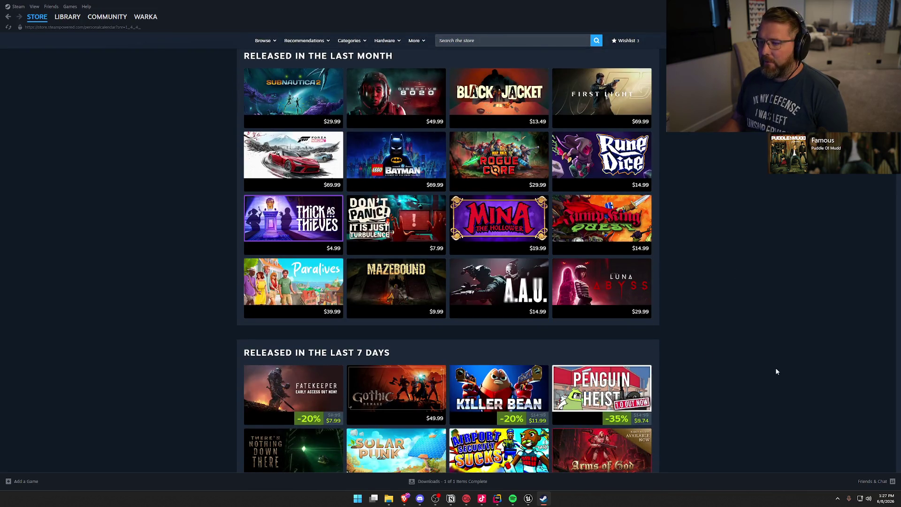
{"action": "scroll", "coordinate": [777, 350], "scroll_direction": "down", "scroll_amount": 2}
{"action": "scroll", "coordinate": [777, 350], "scroll_direction": "up", "scroll_amount": 3}
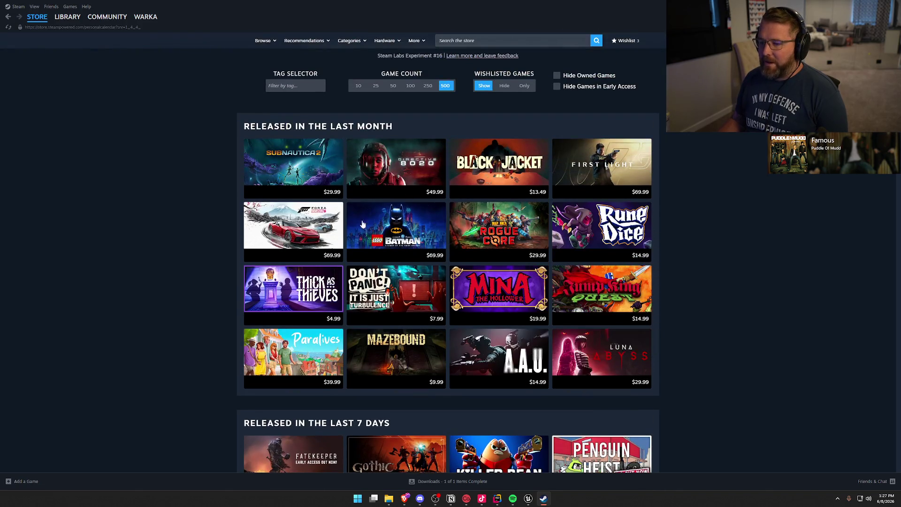
{"action": "scroll", "coordinate": [739, 350], "scroll_direction": "down", "scroll_amount": 5}
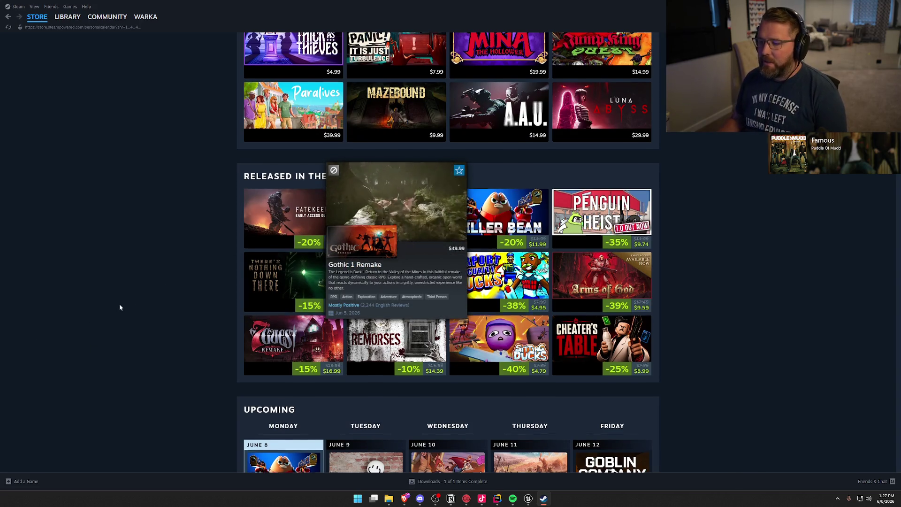
{"action": "scroll", "coordinate": [141, 307], "scroll_direction": "down", "scroll_amount": 8}
{"action": "scroll", "coordinate": [179, 241], "scroll_direction": "up", "scroll_amount": 1}
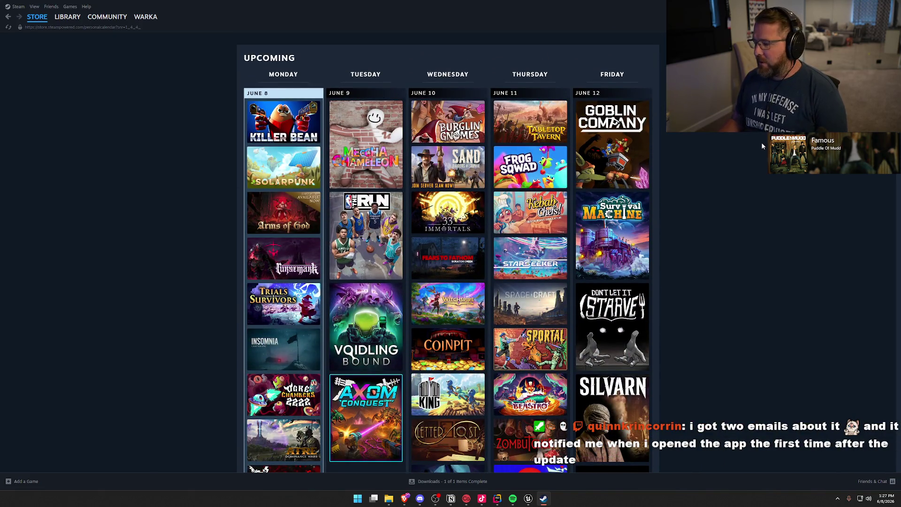
Scroll on to the upcoming games for June 15–19, then return to the store home page.
{"action": "scroll", "coordinate": [664, 298], "scroll_direction": "down", "scroll_amount": 3}
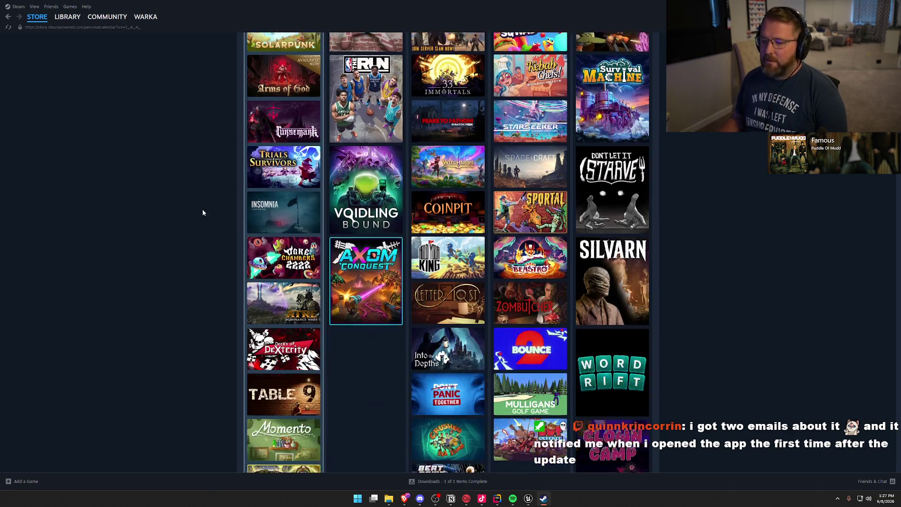
{"action": "scroll", "coordinate": [209, 313], "scroll_direction": "down", "scroll_amount": 13}
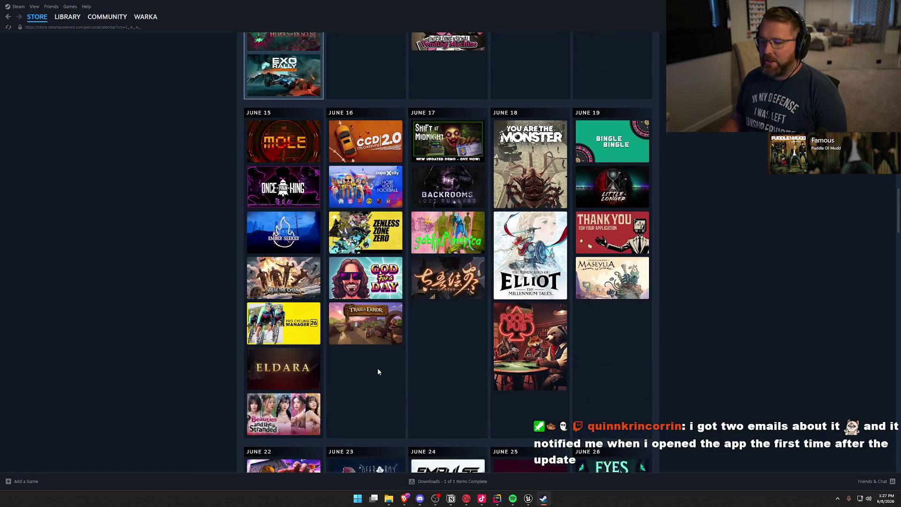
{"action": "scroll", "coordinate": [142, 332], "scroll_direction": "down", "scroll_amount": 2}
{"action": "scroll", "coordinate": [142, 333], "scroll_direction": "up", "scroll_amount": 1}
{"action": "scroll", "coordinate": [144, 335], "scroll_direction": "up", "scroll_amount": 1}
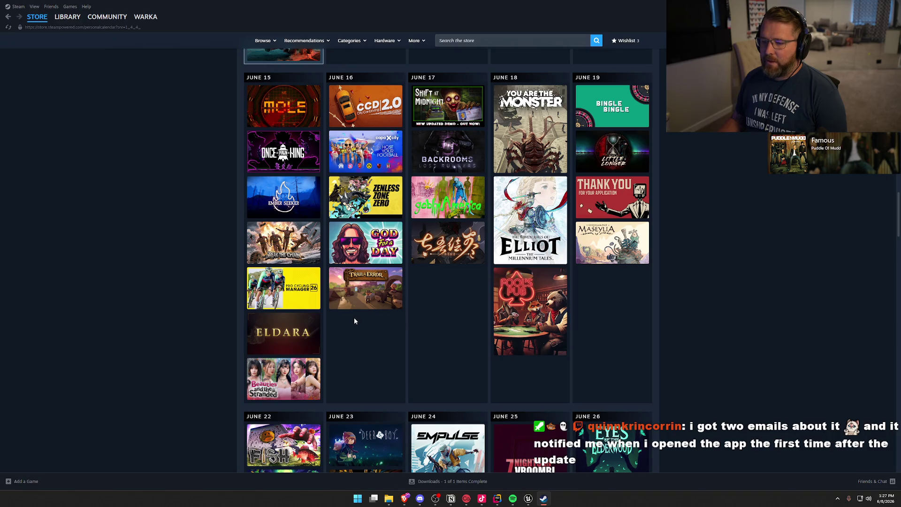
{"action": "mouse_move", "coordinate": [378, 289]}
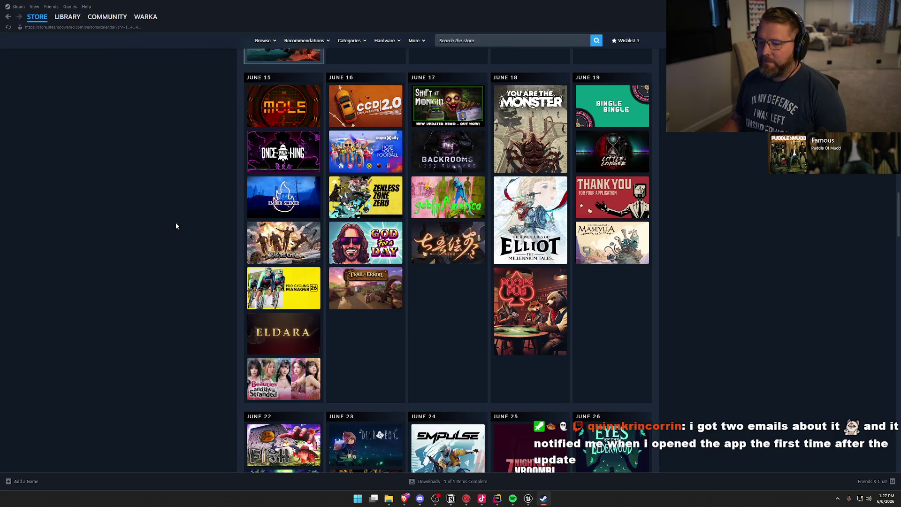
{"action": "scroll", "coordinate": [162, 313], "scroll_direction": "up", "scroll_amount": 1}
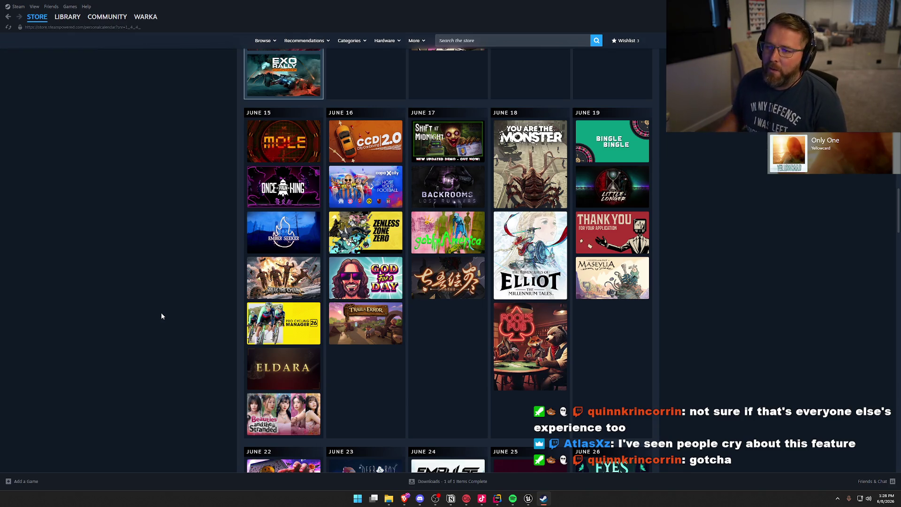
{"action": "left_click", "coordinate": [33, 26]}
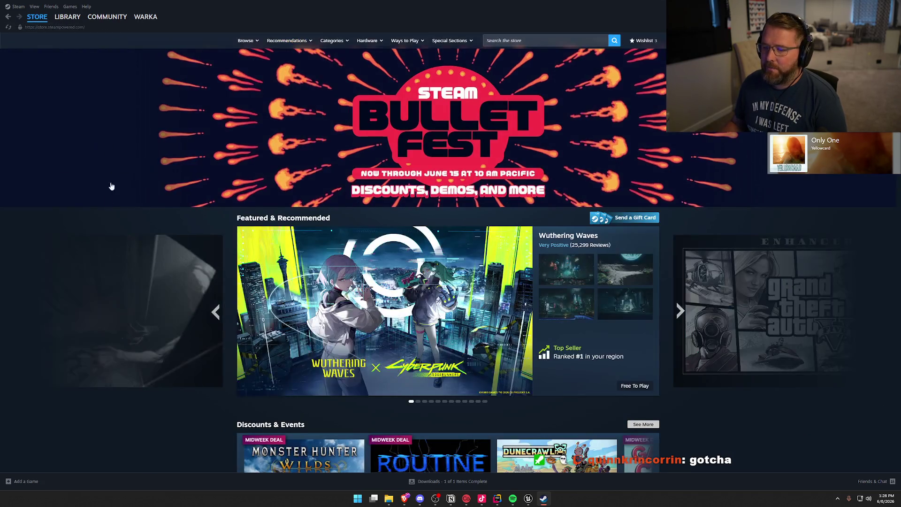
Scroll down the store front and switch its release list to Popular Upcoming.
{"action": "scroll", "coordinate": [120, 258], "scroll_direction": "down", "scroll_amount": 4}
{"action": "scroll", "coordinate": [121, 261], "scroll_direction": "down", "scroll_amount": 12}
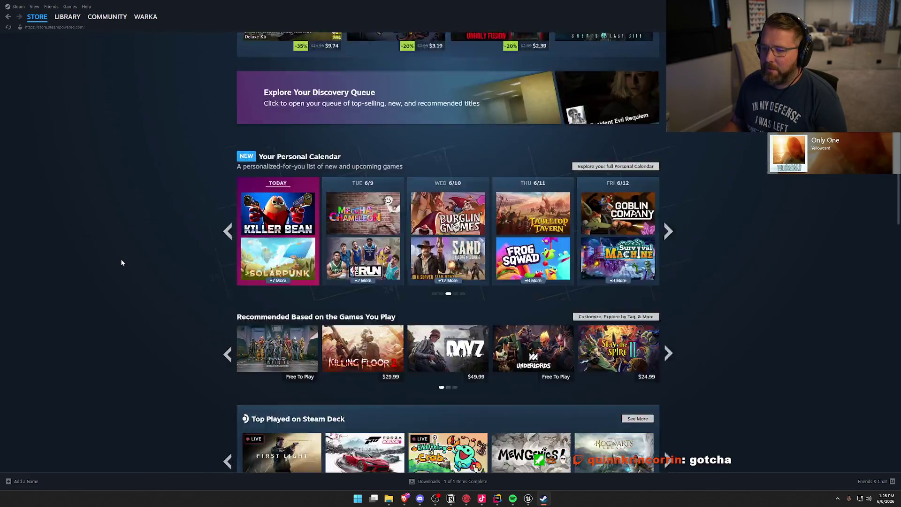
{"action": "scroll", "coordinate": [121, 262], "scroll_direction": "down", "scroll_amount": 4}
{"action": "scroll", "coordinate": [122, 262], "scroll_direction": "down", "scroll_amount": 5}
{"action": "scroll", "coordinate": [122, 262], "scroll_direction": "down", "scroll_amount": 5}
{"action": "scroll", "coordinate": [121, 262], "scroll_direction": "down", "scroll_amount": 4}
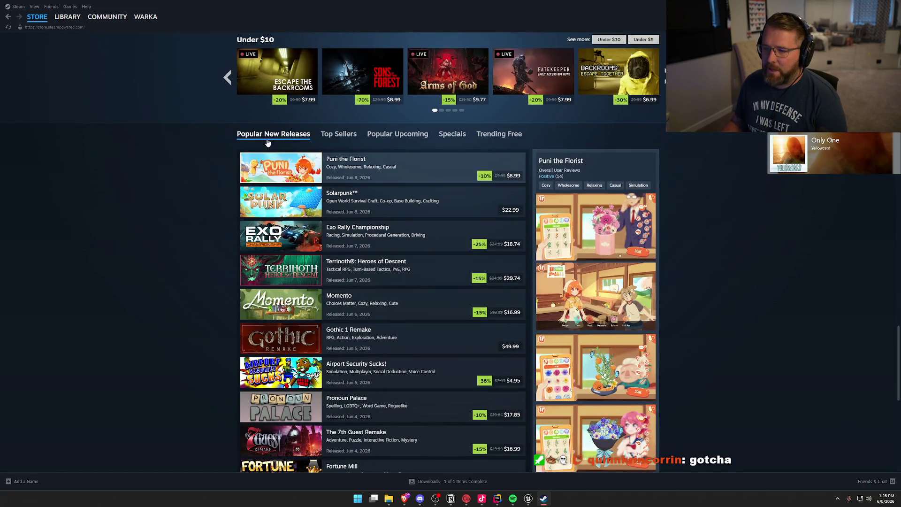
{"action": "left_click", "coordinate": [368, 134]}
Browse the popular upcoming games, then scroll back up to the Your Personal Calendar strip.
{"action": "scroll", "coordinate": [163, 224], "scroll_direction": "down", "scroll_amount": 2}
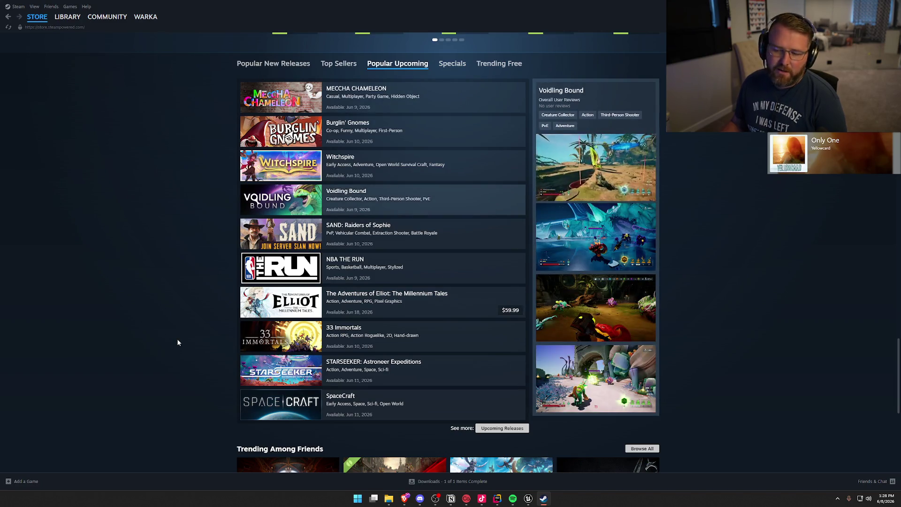
{"action": "scroll", "coordinate": [177, 342], "scroll_direction": "down", "scroll_amount": 5}
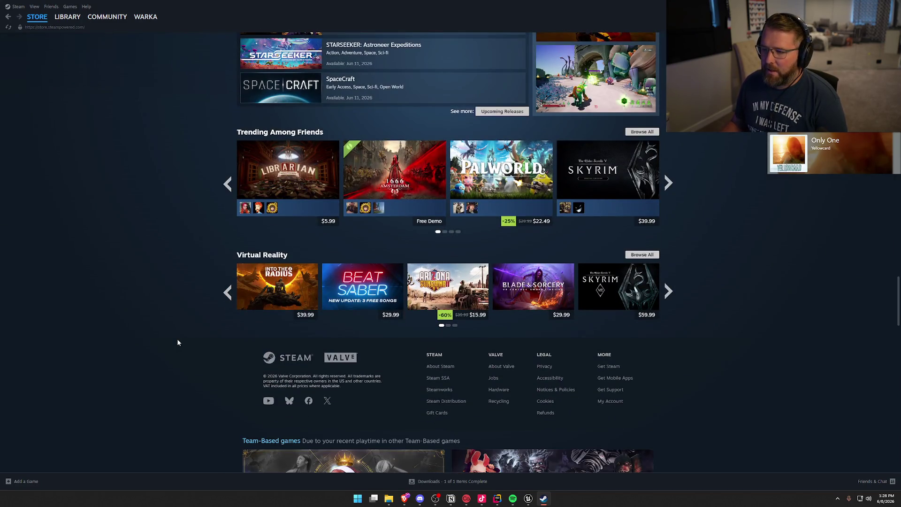
{"action": "scroll", "coordinate": [177, 342], "scroll_direction": "up", "scroll_amount": 15}
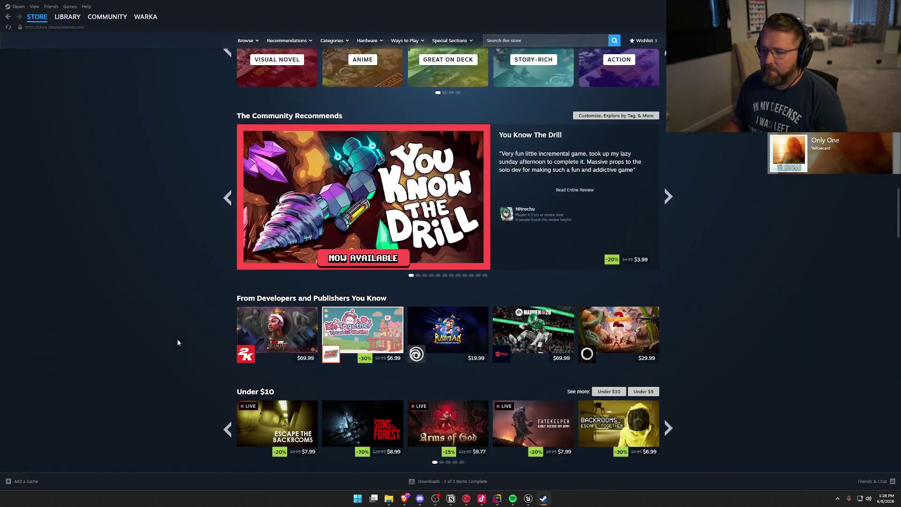
{"action": "scroll", "coordinate": [177, 342], "scroll_direction": "up", "scroll_amount": 3}
{"action": "scroll", "coordinate": [177, 342], "scroll_direction": "up", "scroll_amount": 6}
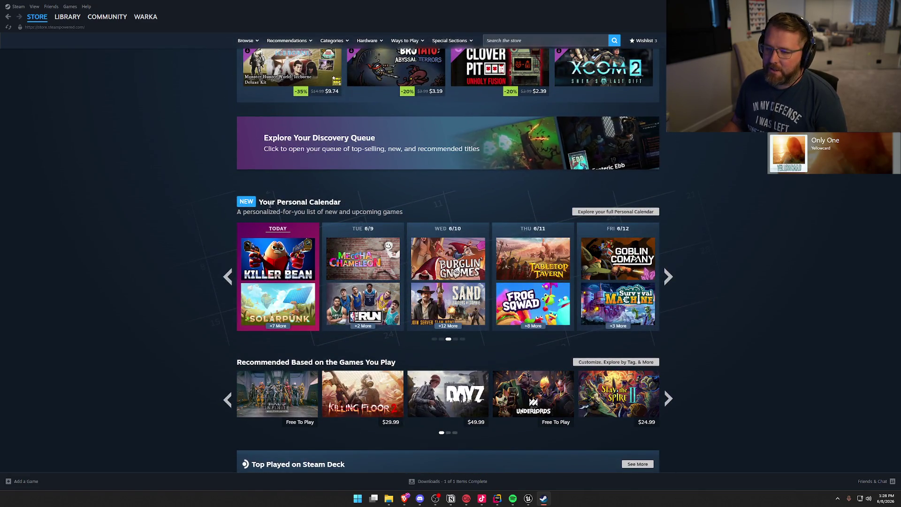
{"action": "mouse_move", "coordinate": [261, 203]}
{"action": "left_mouse_down"}
{"action": "mouse_move", "coordinate": [401, 208]}
{"action": "mouse_move", "coordinate": [382, 215]}
{"action": "left_mouse_up"}
{"action": "left_click", "coordinate": [152, 231]}
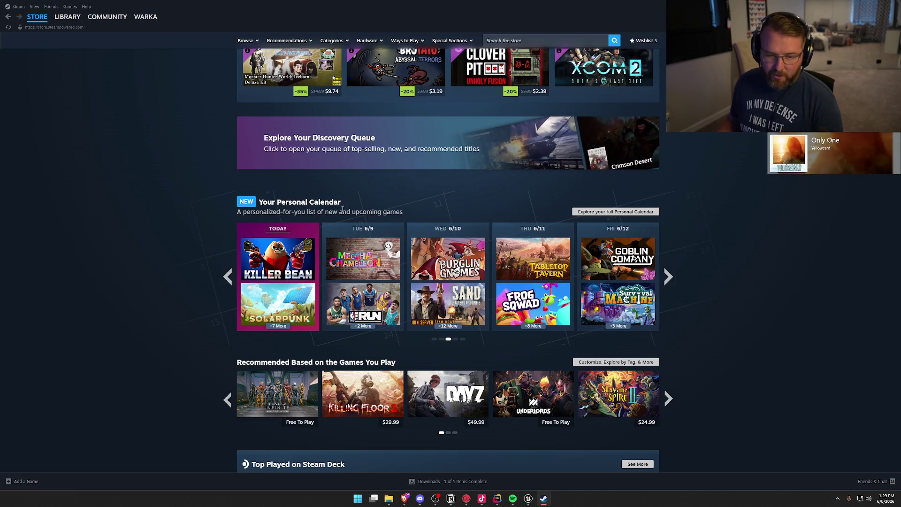
{"action": "left_click_drag", "start_coordinate": [342, 209], "coordinate": [327, 224]}
{"action": "left_click", "coordinate": [165, 210]}
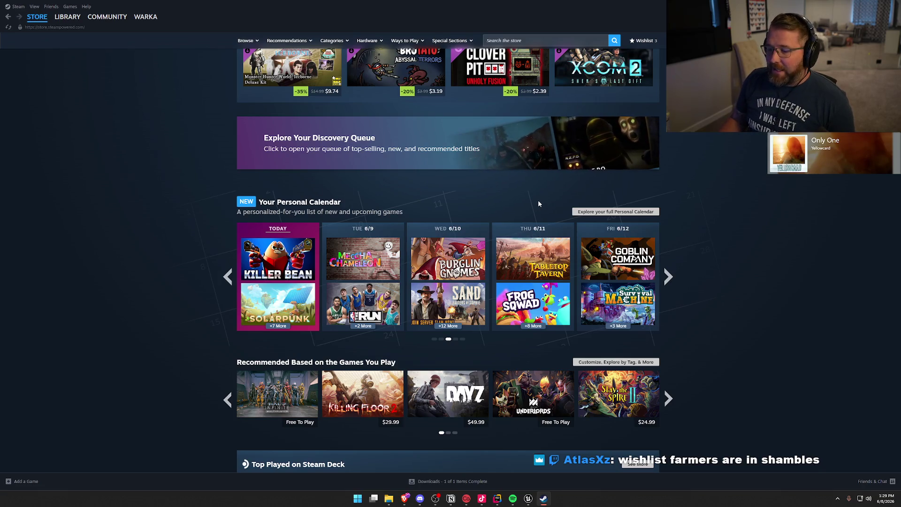
Reopen the full Personal Calendar and scroll through the Released in the Last Month and Last 7 Days lists.
{"action": "left_click", "coordinate": [616, 211]}
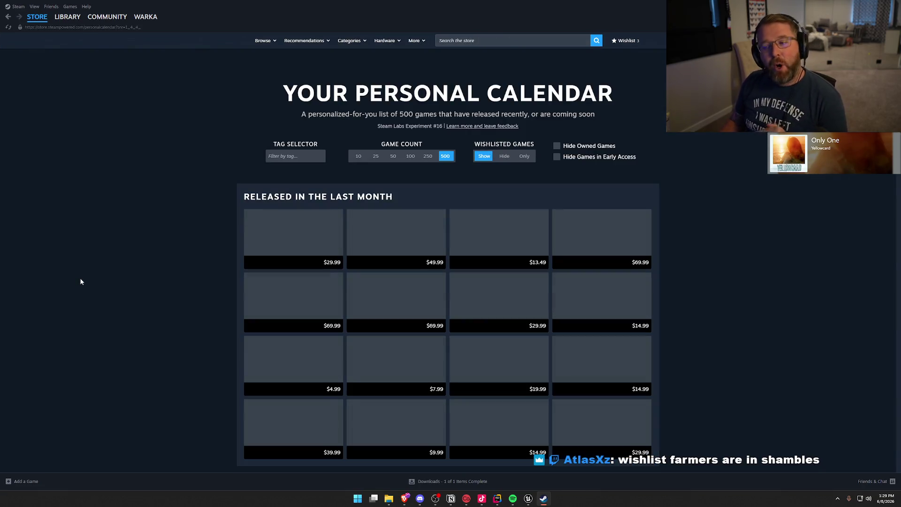
{"action": "scroll", "coordinate": [128, 294], "scroll_direction": "down", "scroll_amount": 3}
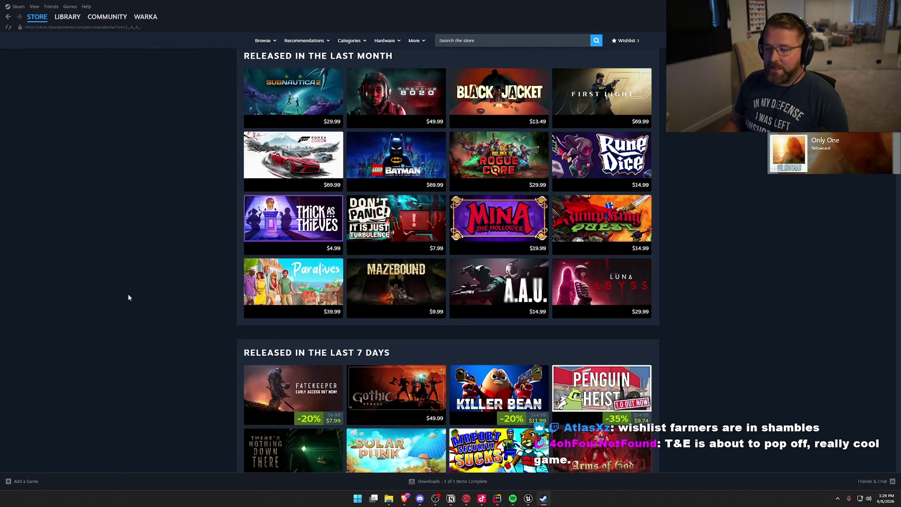
{"action": "scroll", "coordinate": [128, 295], "scroll_direction": "down", "scroll_amount": 2}
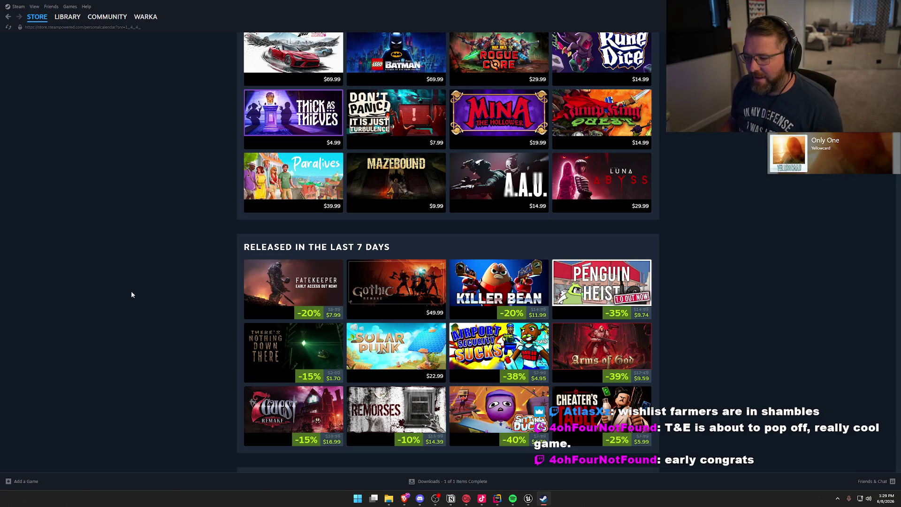
{"action": "scroll", "coordinate": [136, 303], "scroll_direction": "down", "scroll_amount": 3}
{"action": "scroll", "coordinate": [139, 307], "scroll_direction": "down", "scroll_amount": 2}
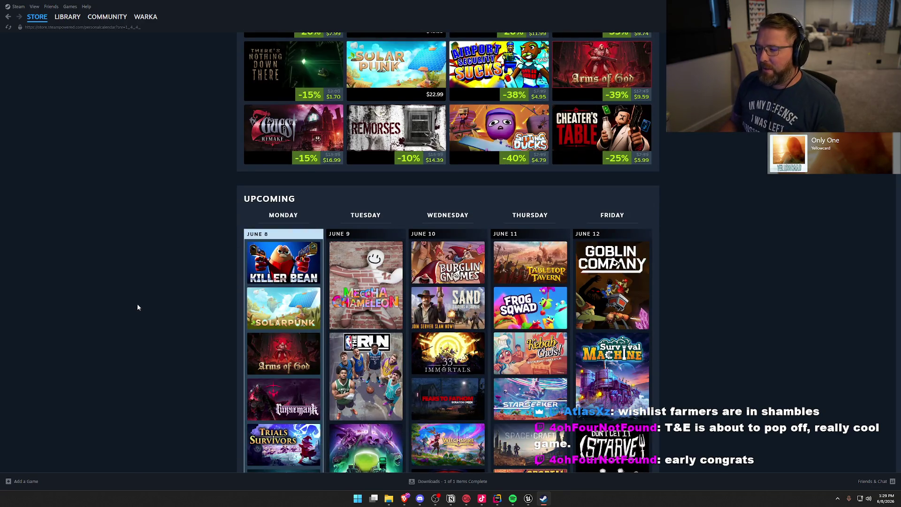
{"action": "scroll", "coordinate": [153, 298], "scroll_direction": "down", "scroll_amount": 3}
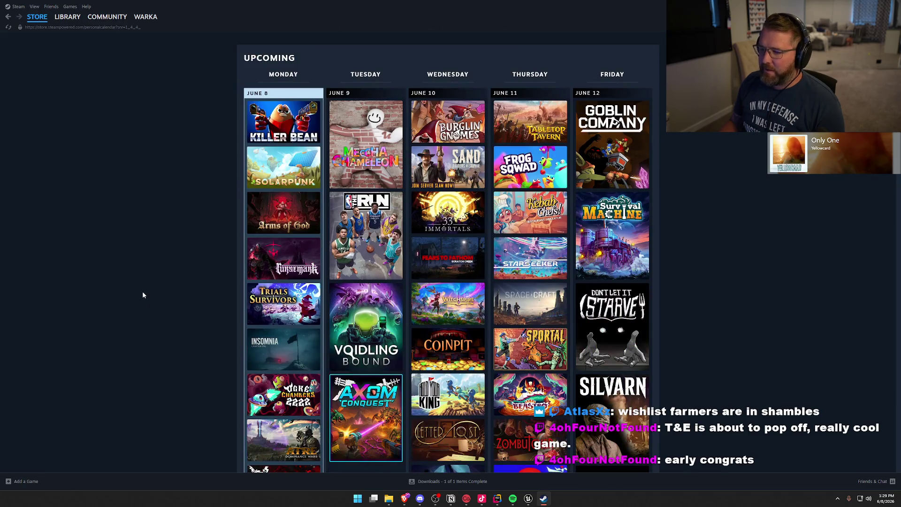
{"action": "scroll", "coordinate": [142, 291], "scroll_direction": "down", "scroll_amount": 4}
{"action": "scroll", "coordinate": [140, 295], "scroll_direction": "down", "scroll_amount": 2}
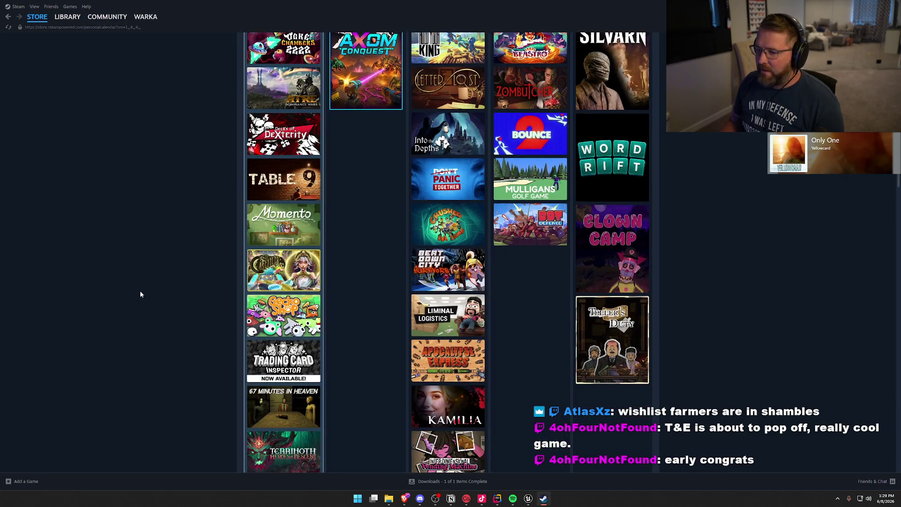
Scroll to the Upcoming section and settle on the June 8–12 week starting with Killer Bean.
{"action": "scroll", "coordinate": [140, 294], "scroll_direction": "down", "scroll_amount": 2}
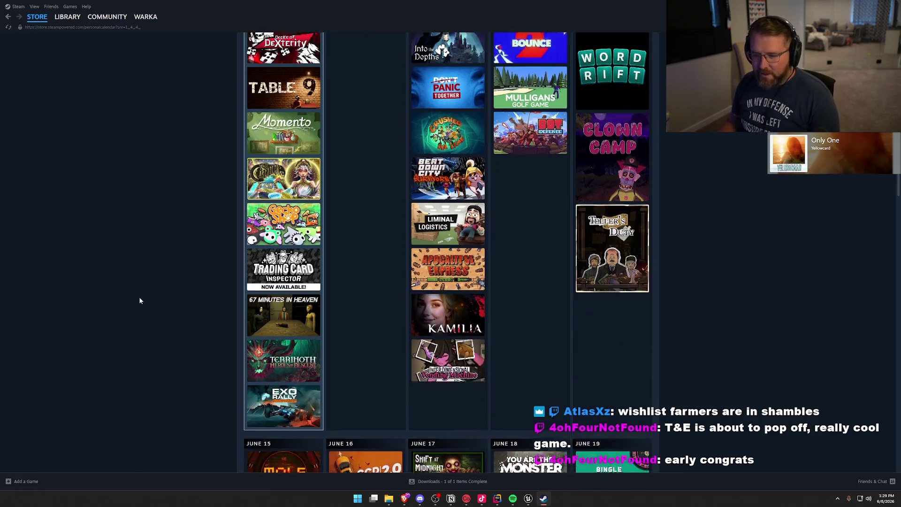
{"action": "scroll", "coordinate": [140, 301], "scroll_direction": "down", "scroll_amount": 5}
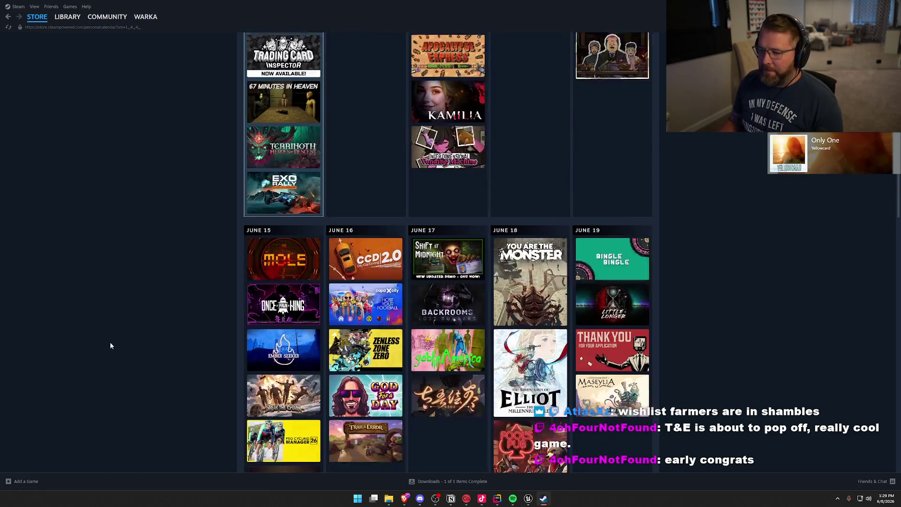
{"action": "scroll", "coordinate": [113, 337], "scroll_direction": "down", "scroll_amount": 2}
{"action": "scroll", "coordinate": [113, 335], "scroll_direction": "up", "scroll_amount": 1}
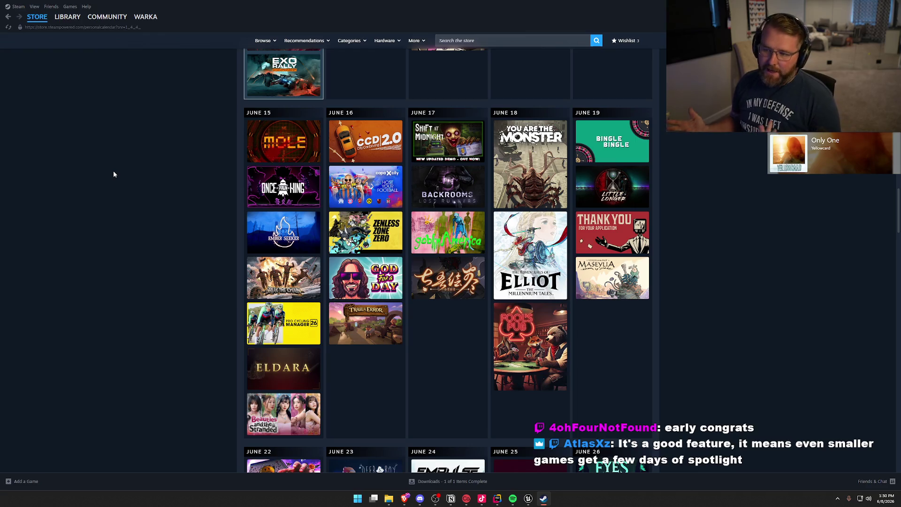
{"action": "scroll", "coordinate": [113, 173], "scroll_direction": "up", "scroll_amount": 6}
{"action": "scroll", "coordinate": [114, 260], "scroll_direction": "up", "scroll_amount": 9}
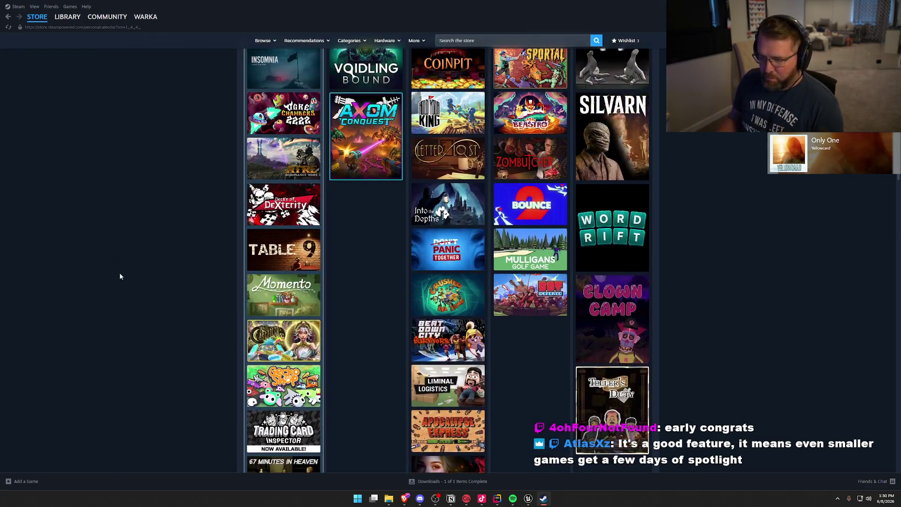
{"action": "scroll", "coordinate": [128, 281], "scroll_direction": "up", "scroll_amount": 2}
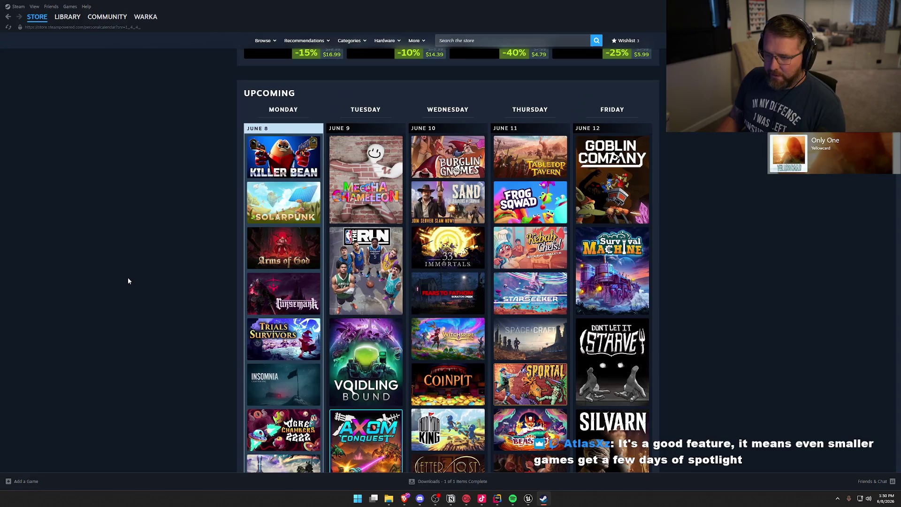